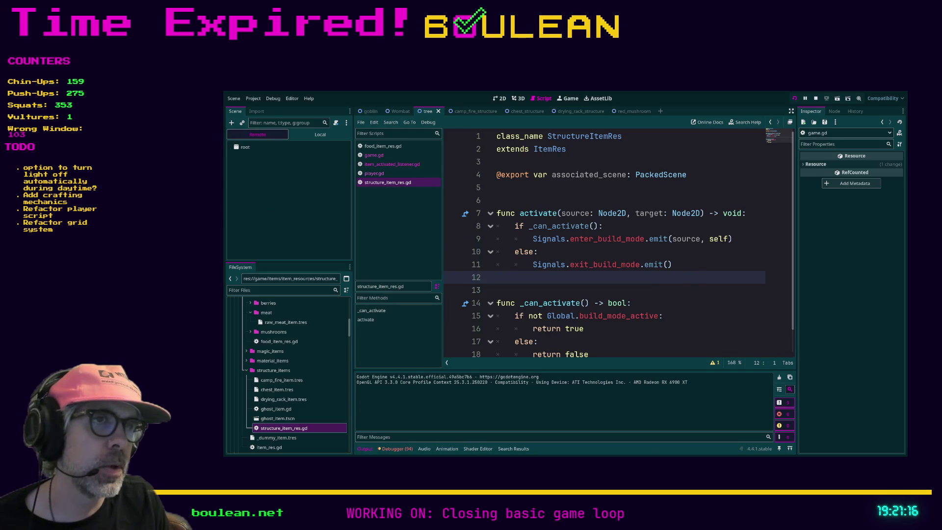
- Play-test by chopping and picking up a Blue Mushroom, killing the goblins, then quitting the game
key(Down)
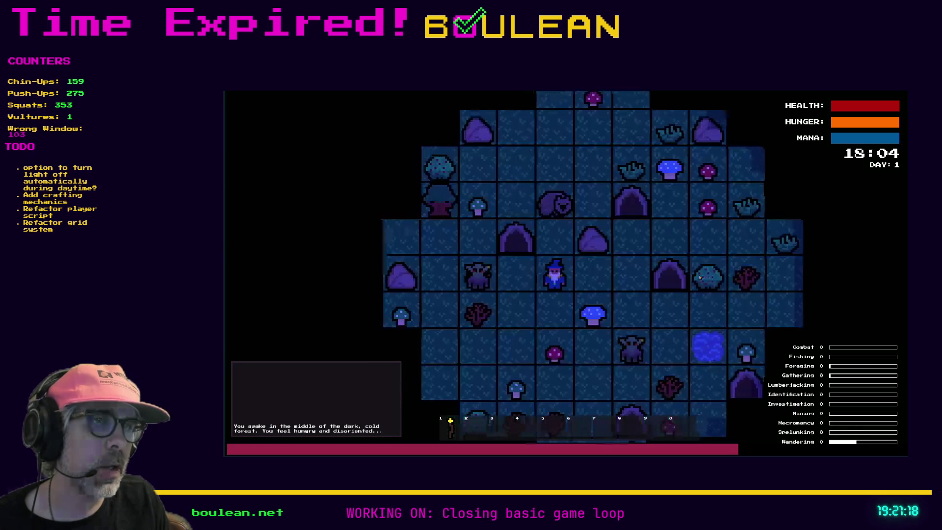
key(Right)
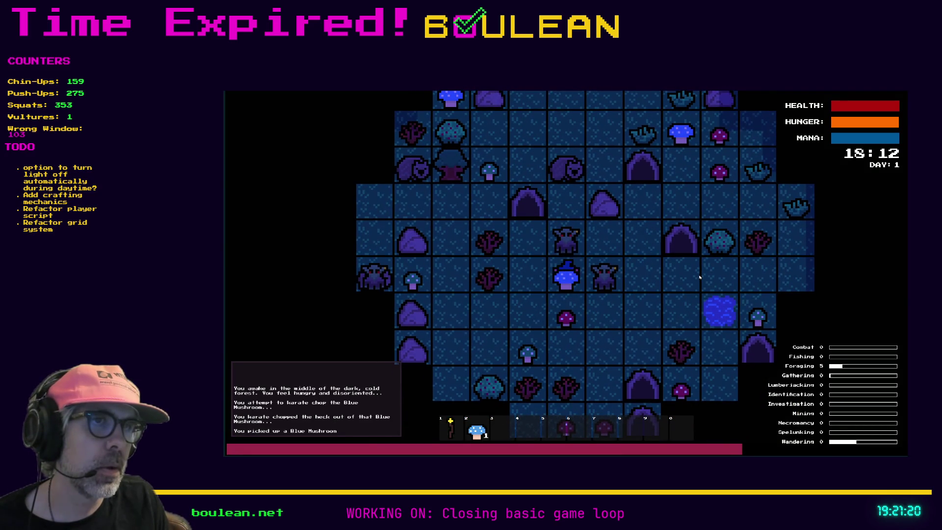
key(Up)
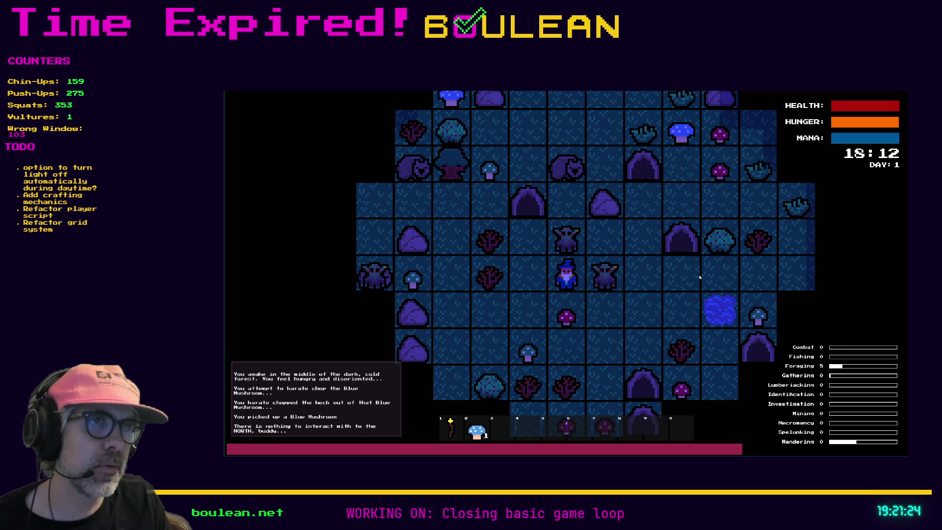
key(Up)
key(Right)
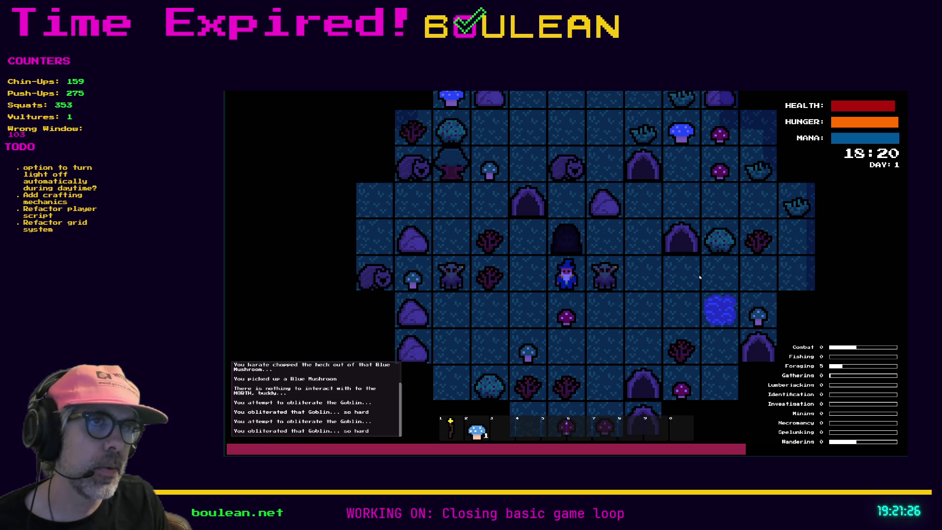
key(Right)
key(Right)
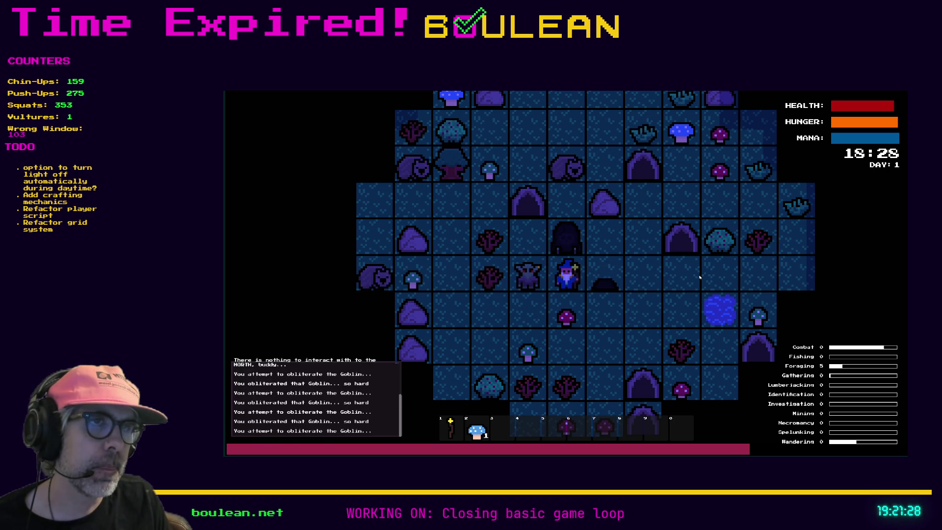
key(Escape)
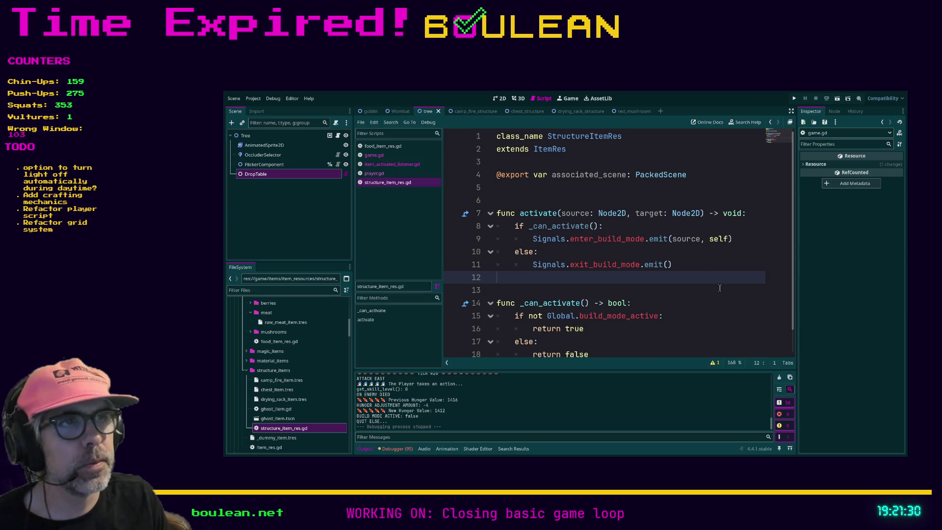
- In item_activated_listener.gd, remove target from _on_item_activated's signature and its item.activate call
key(Down)
key(Down)
key(End)
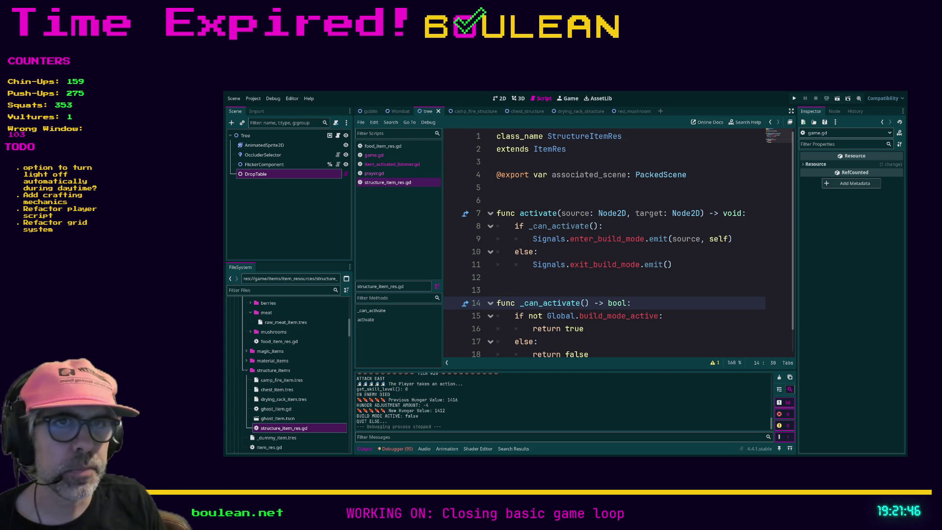
click(669, 291)
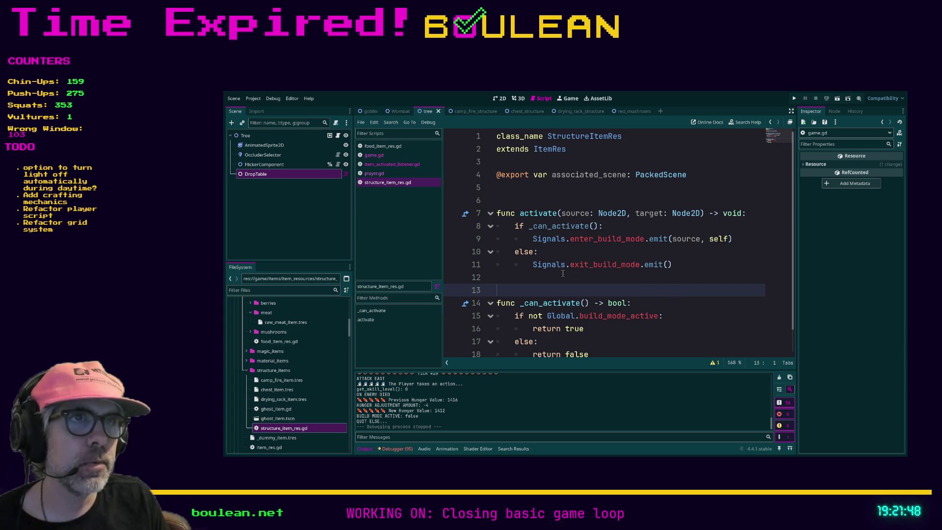
click(383, 164)
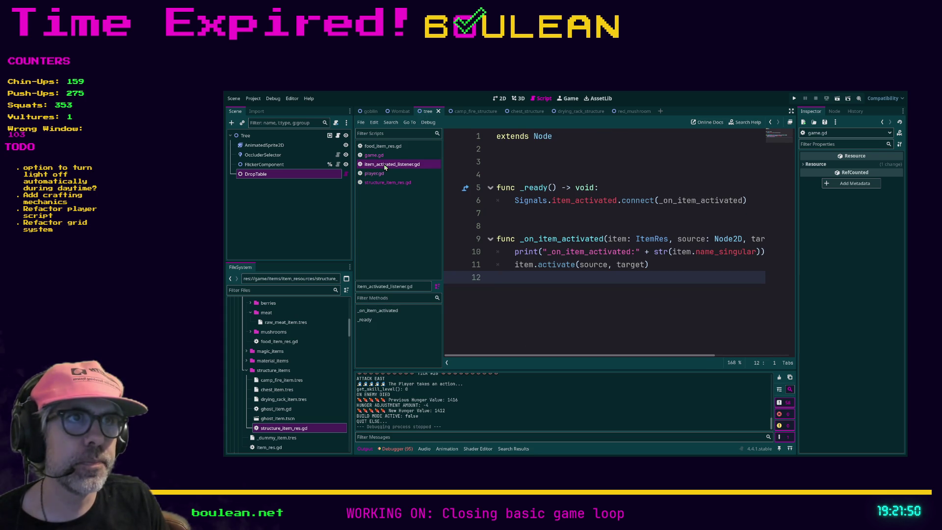
scroll(644, 359, right, 3)
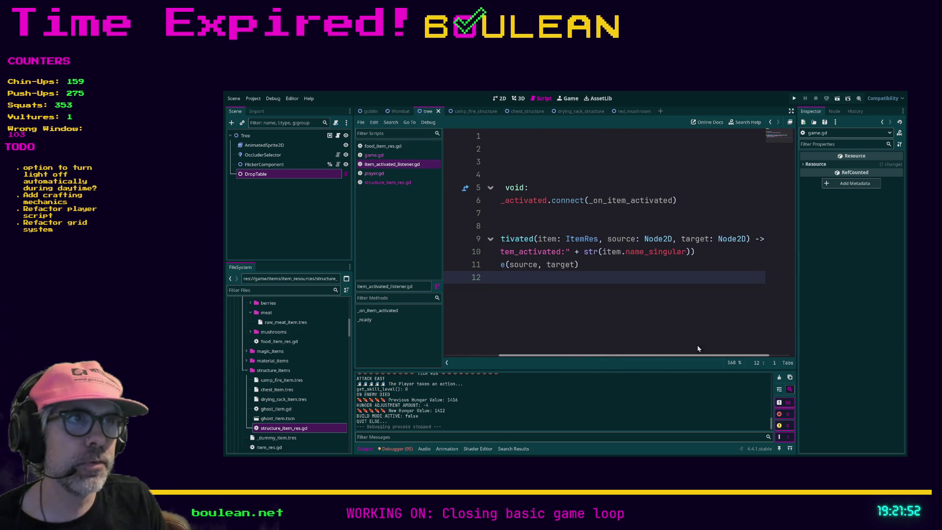
drag(670, 239, 745, 239)
key(BackSpace)
click(734, 277)
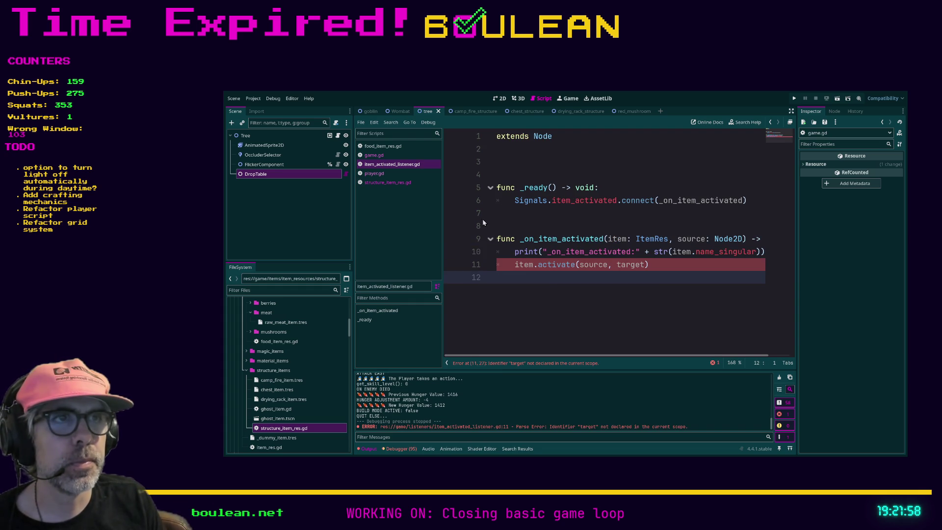
click(616, 266)
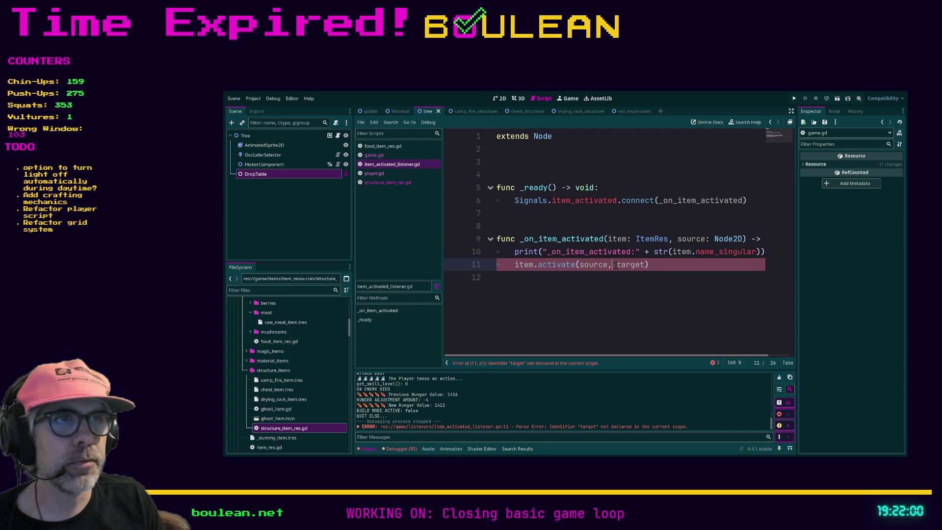
shift+click(645, 265)
key(BackSpace)
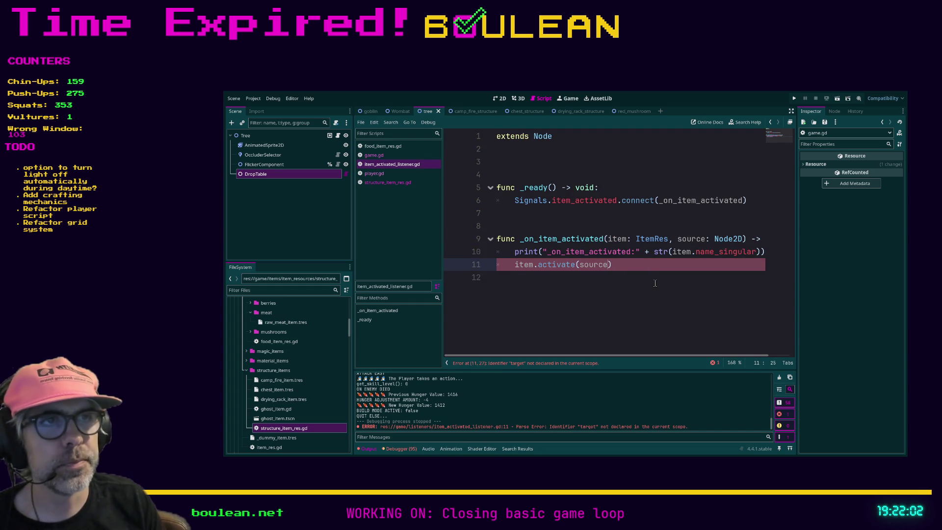
- In game.gd line 151, drop the duplicate player argument from the item_activated emit
click(382, 158)
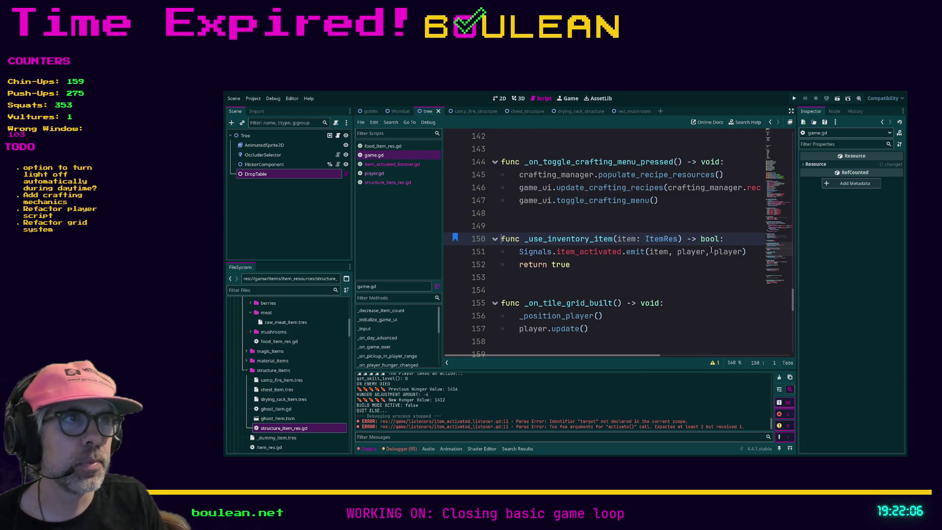
click(668, 251)
shift+click(743, 252)
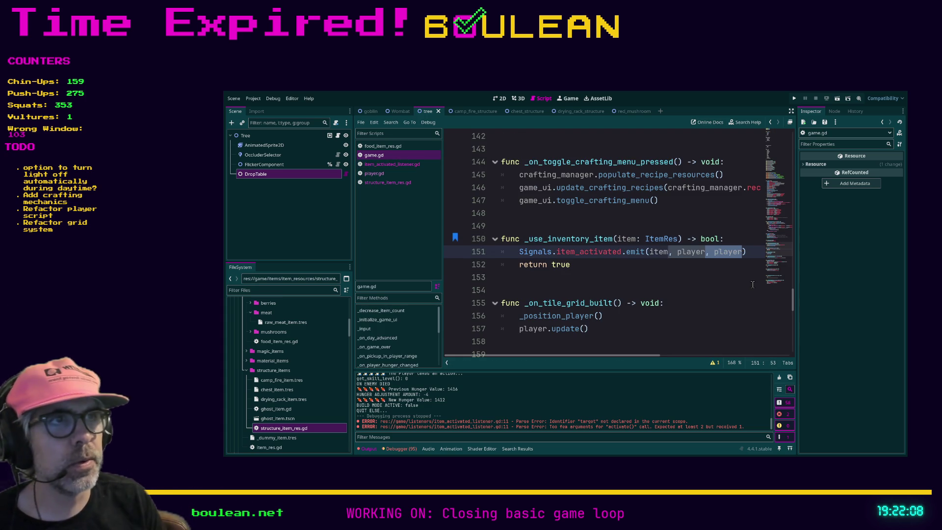
key(BackSpace)
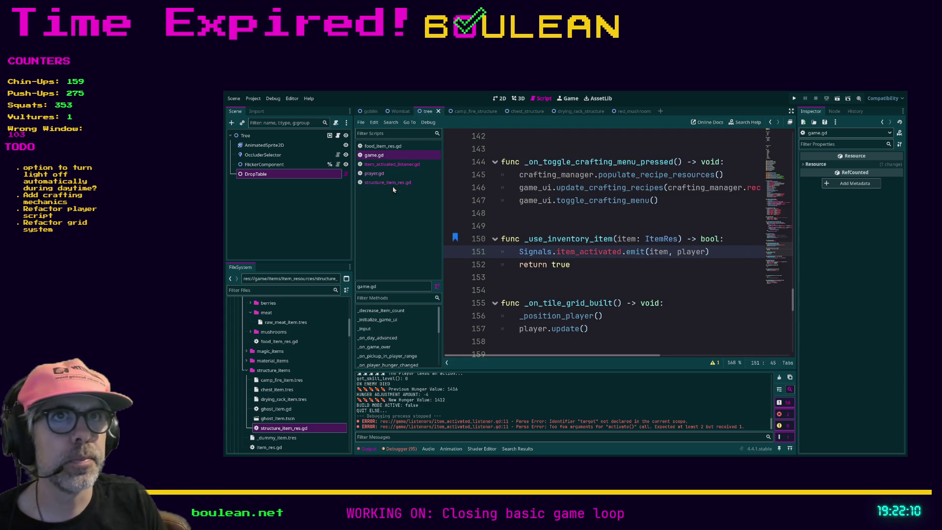
click(390, 165)
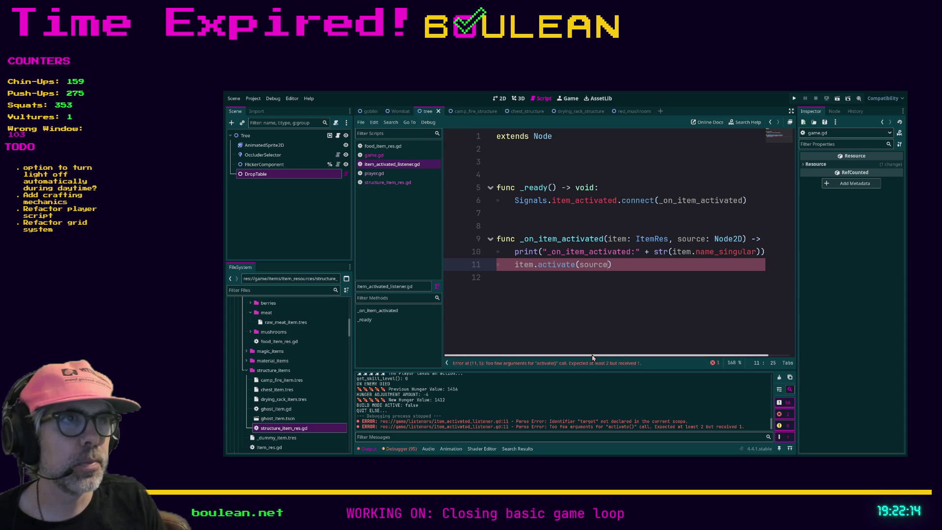
mouse_move(592, 352)
mouse_down()
mouse_move(647, 357)
mouse_move(588, 356)
mouse_up()
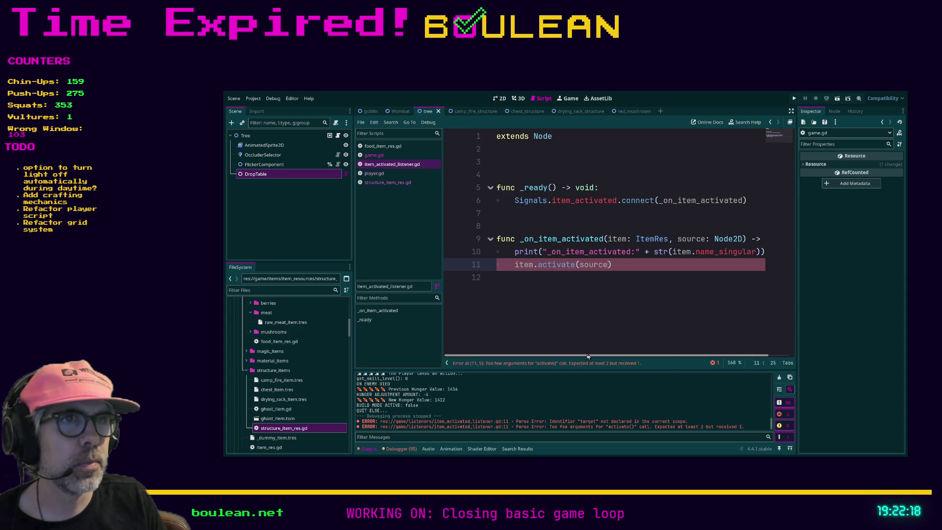
- Jump to activate's definition in item_res.gd and delete its target: Node2D parameter
ctrl+click(553, 268)
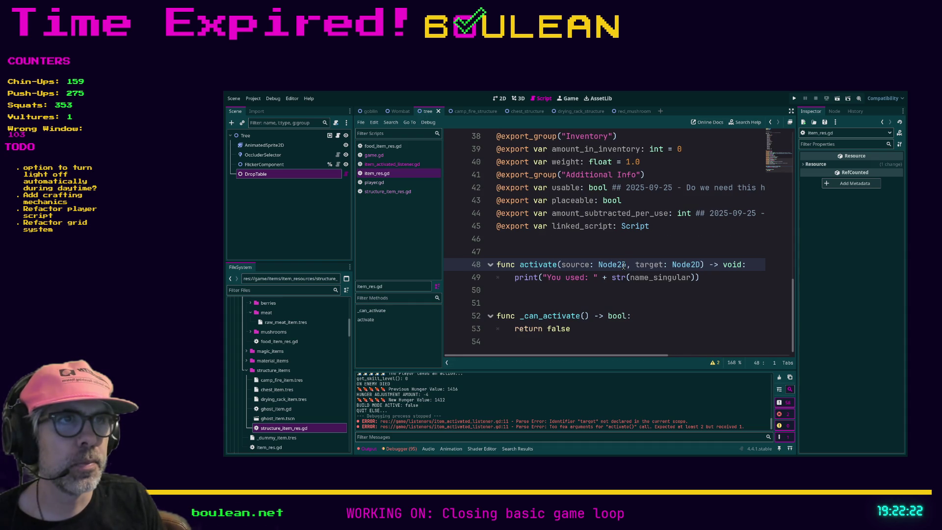
shift+click(703, 265)
key(BackSpace)
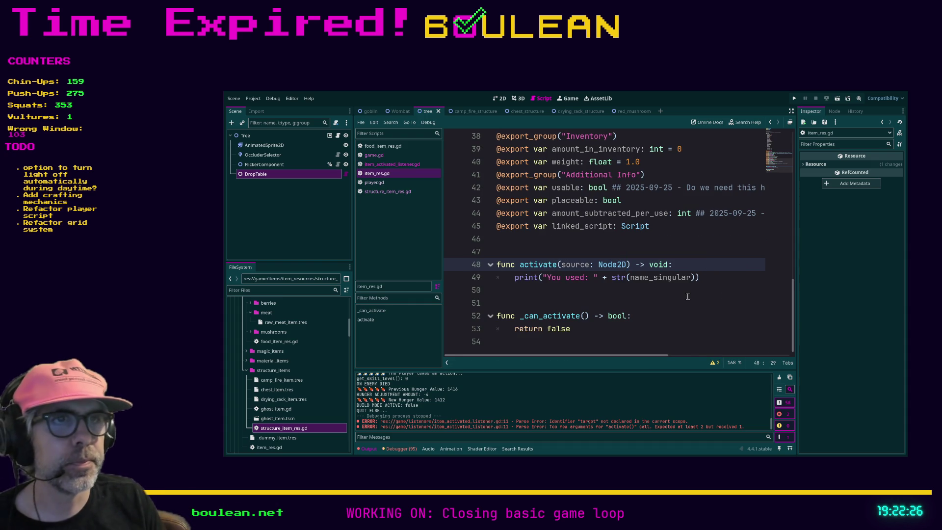
click(725, 295)
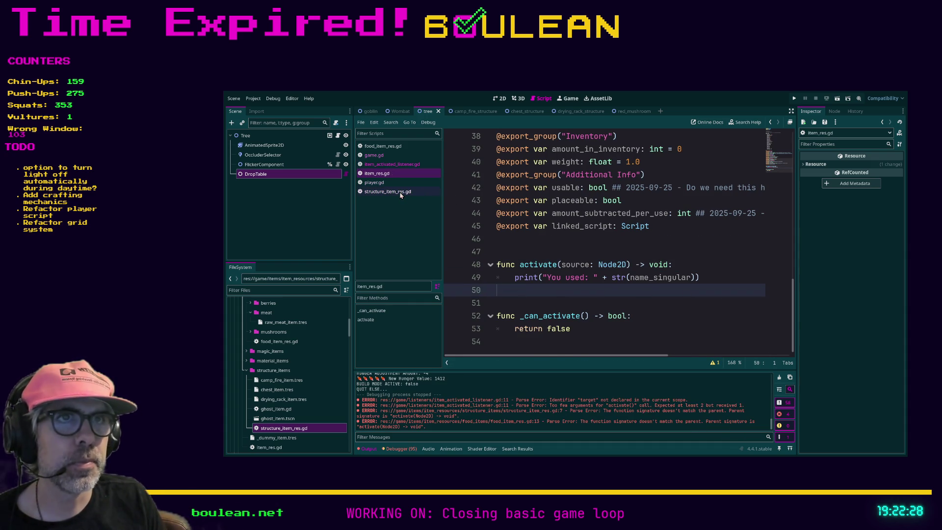
- Delete the target: Node2D parameter from activate in structure_item_res.gd
click(417, 192)
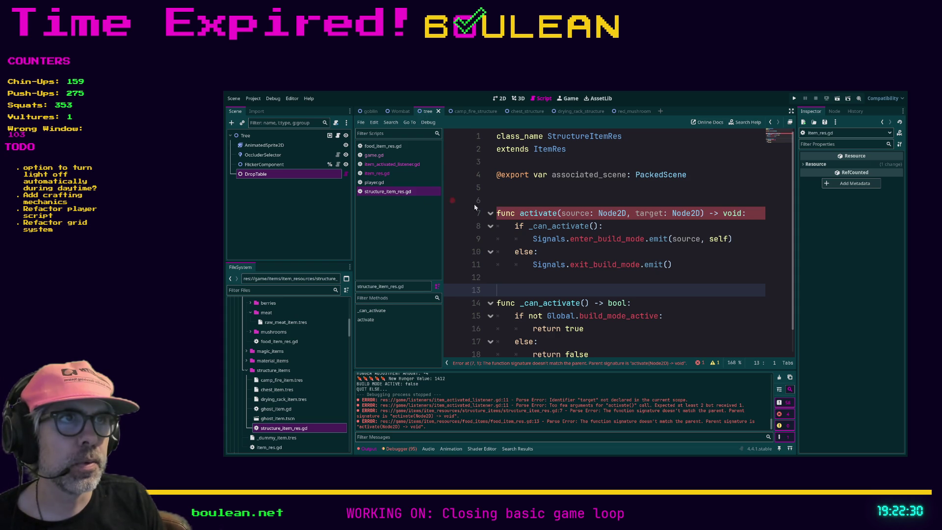
click(627, 213)
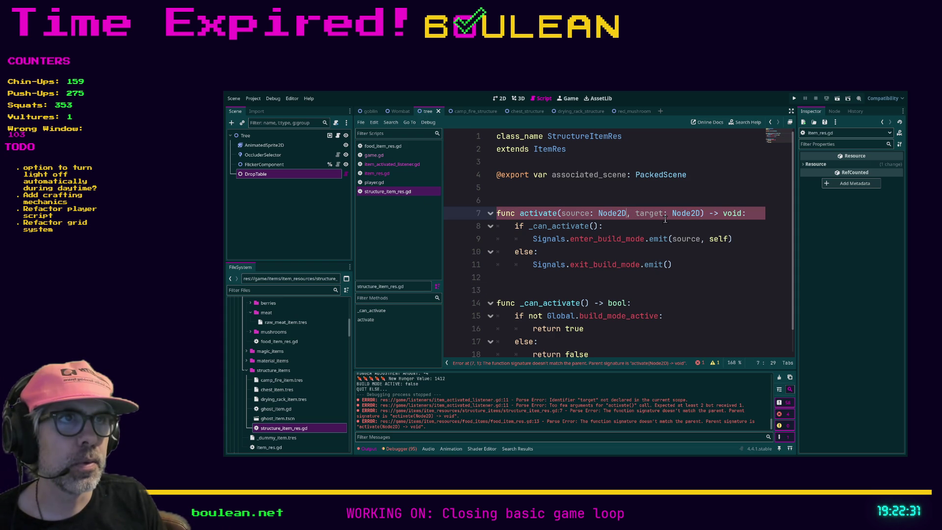
shift+click(701, 213)
key(BackSpace)
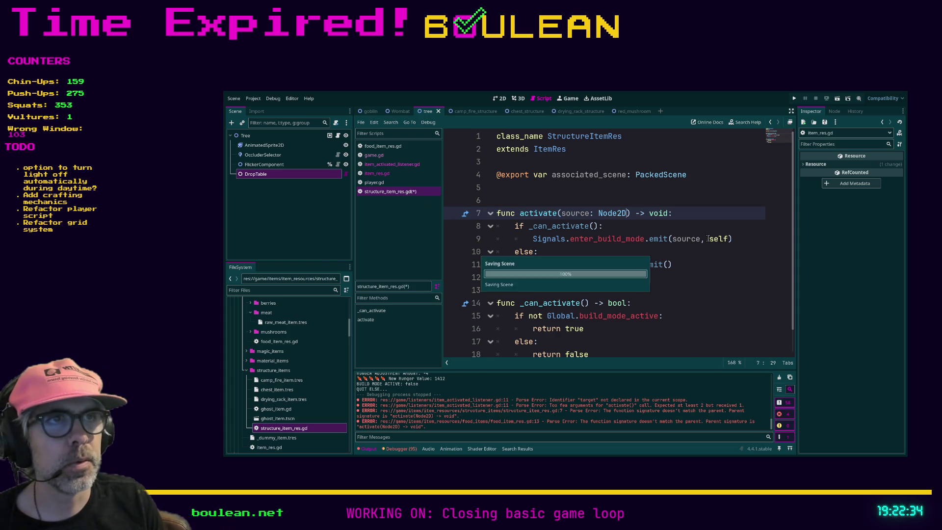
- Trace on_hotbar_slot_activated and _use_inventory_item in player.gd, then open food_item_res.gd
click(383, 183)
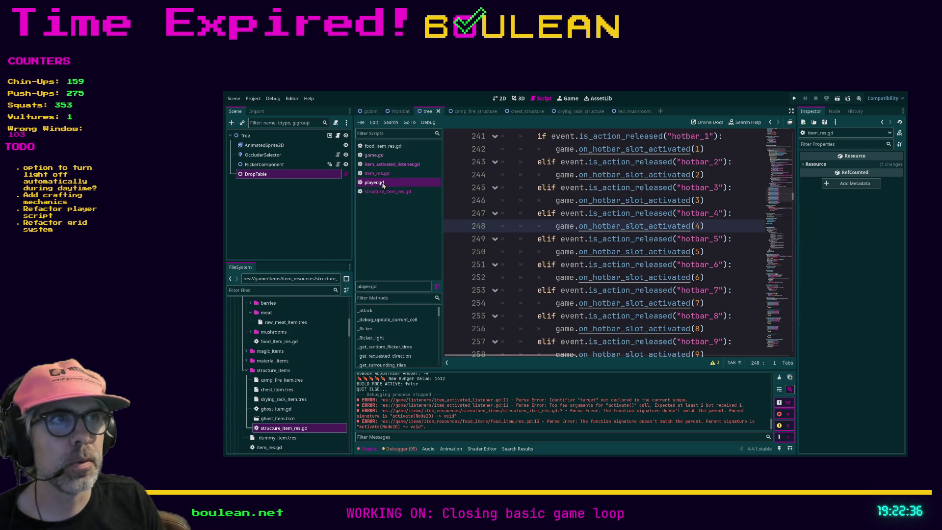
ctrl+click(598, 226)
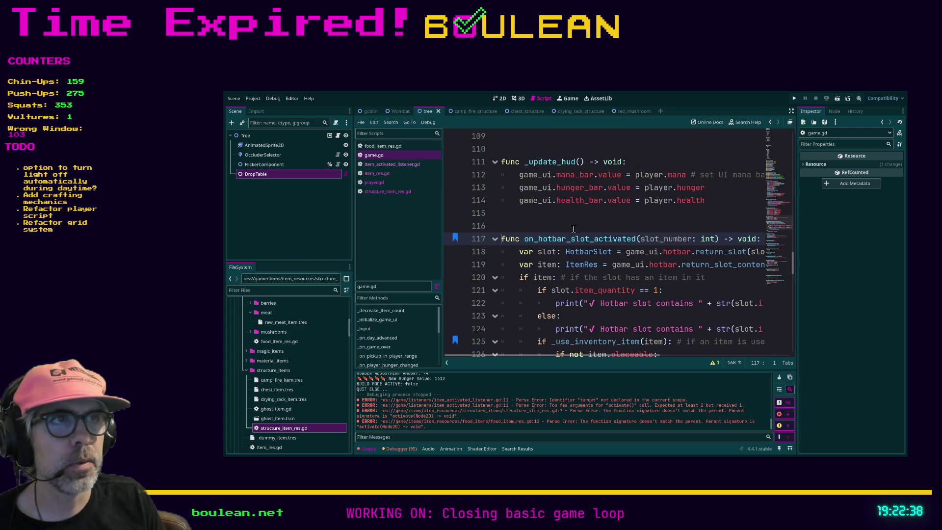
scroll(687, 240, down, 1)
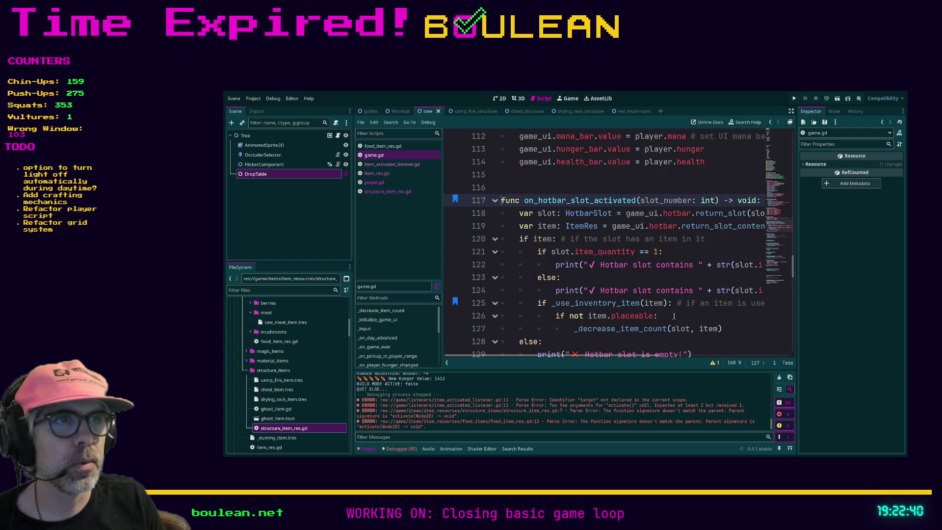
ctrl+click(629, 306)
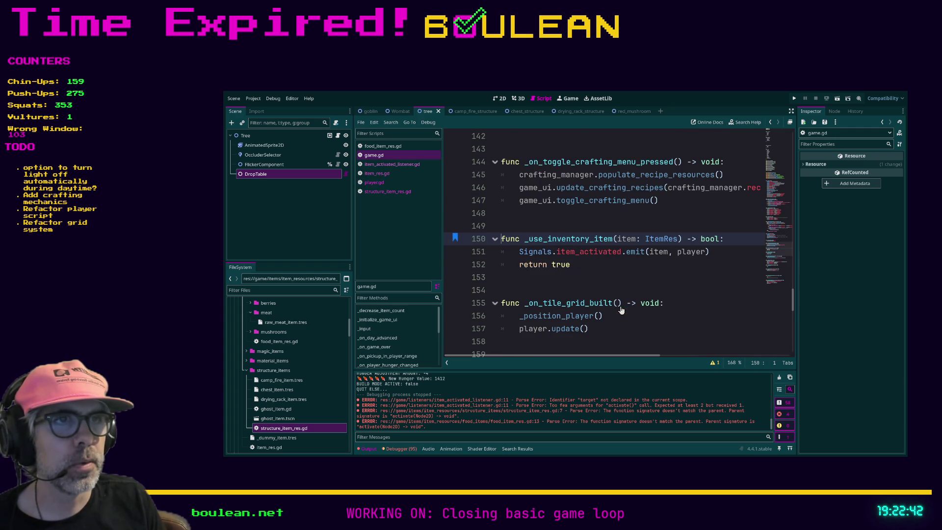
click(388, 147)
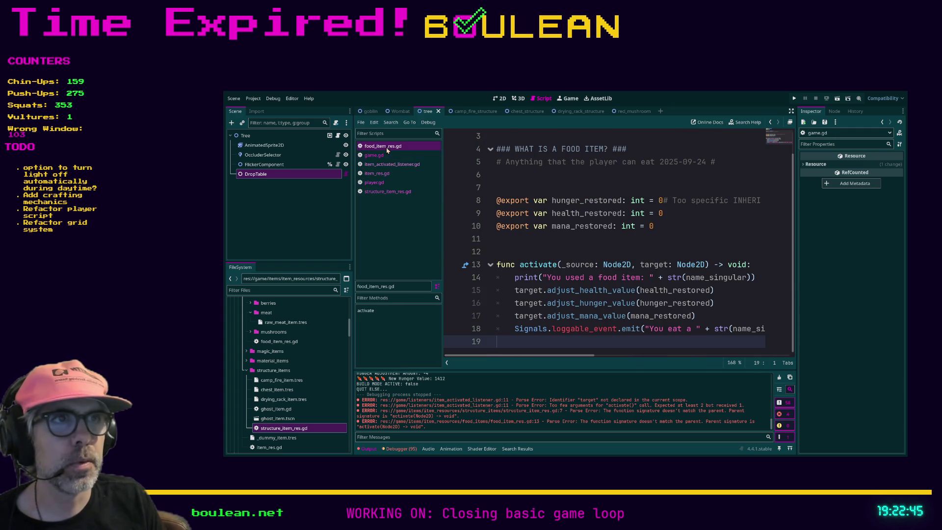
- Remove the target parameter from the food activate and rename _source to source
click(632, 266)
shift+click(704, 264)
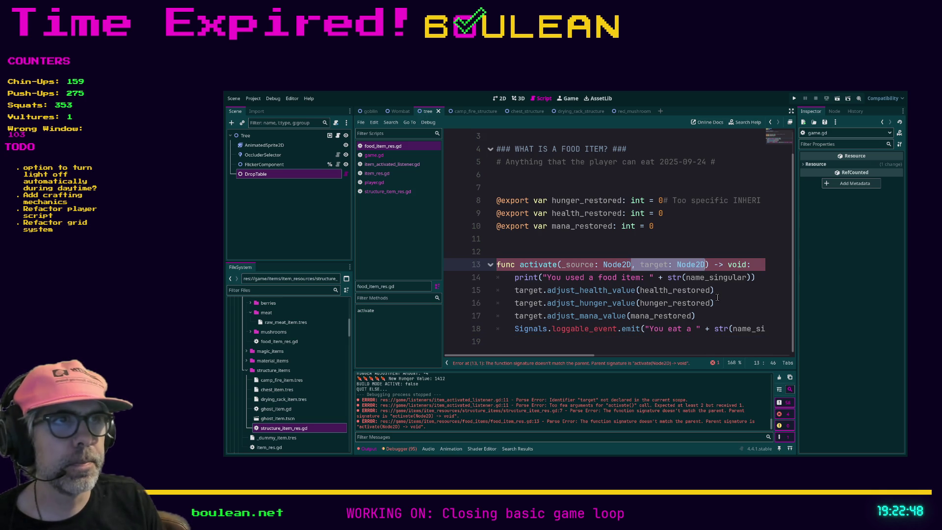
key(BackSpace)
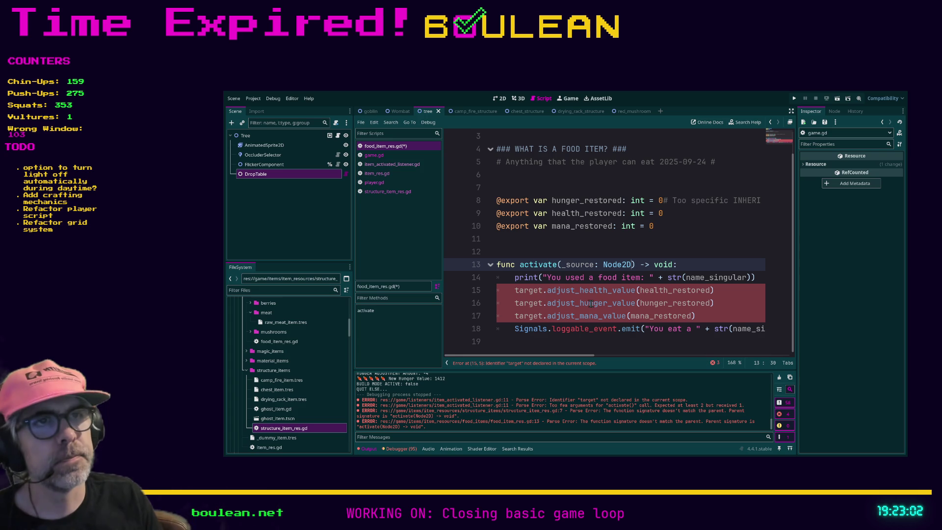
click(565, 265)
key(BackSpace)
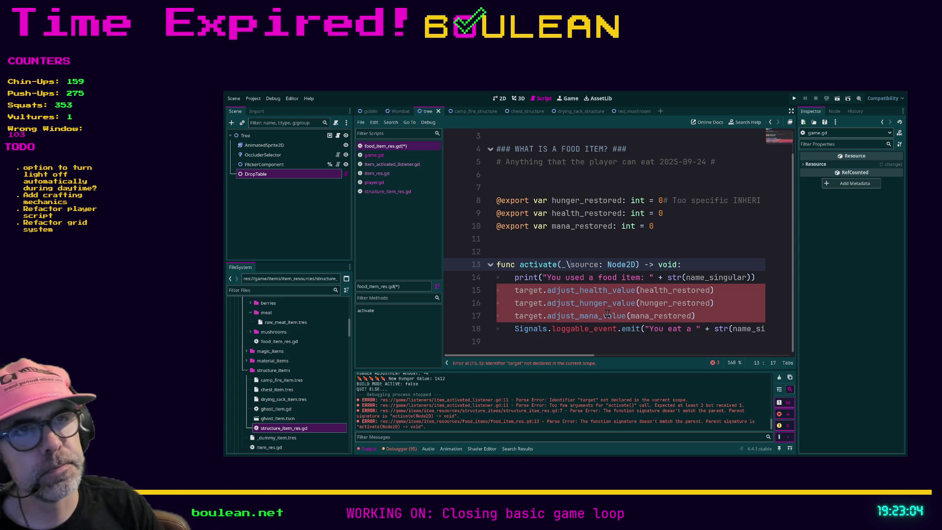
- Call the health, hunger and mana adjustments on source instead of target, and save
key(Down)
key(Down)
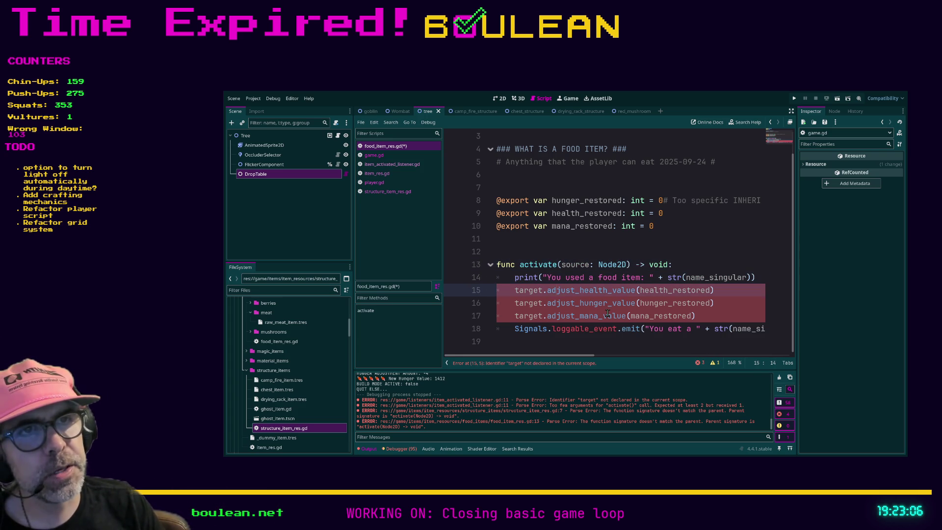
key(BackSpace)
key(BackSpace)
key(BackSpace)
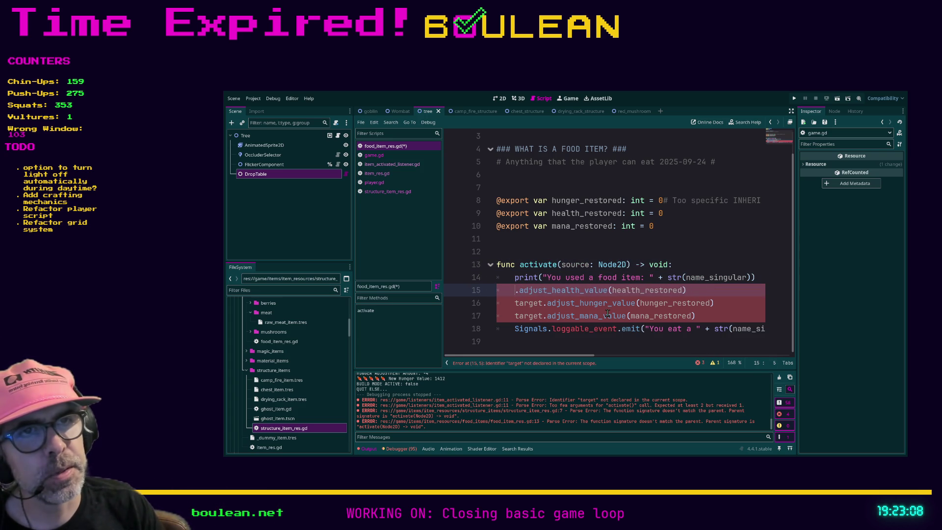
text(source)
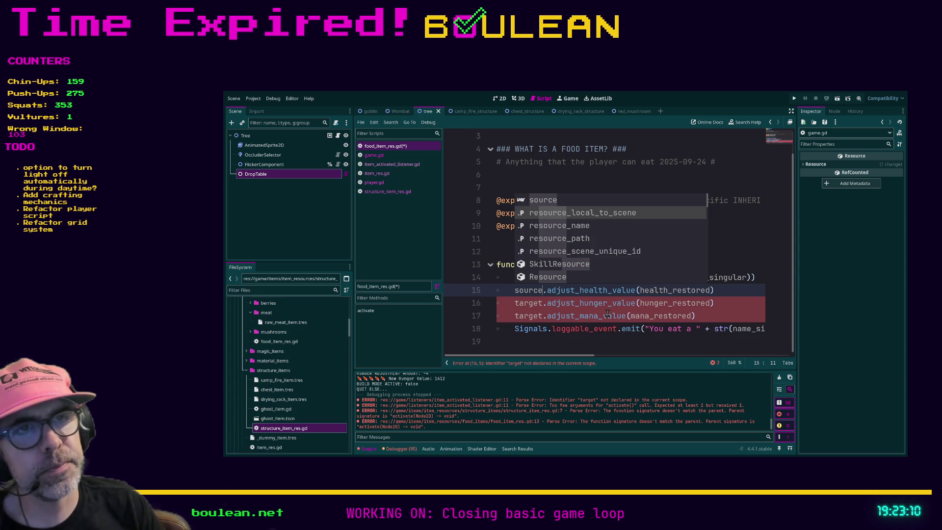
key(Escape)
key(Down)
key(BackSpace)
key(BackSpace)
key(BackSpace)
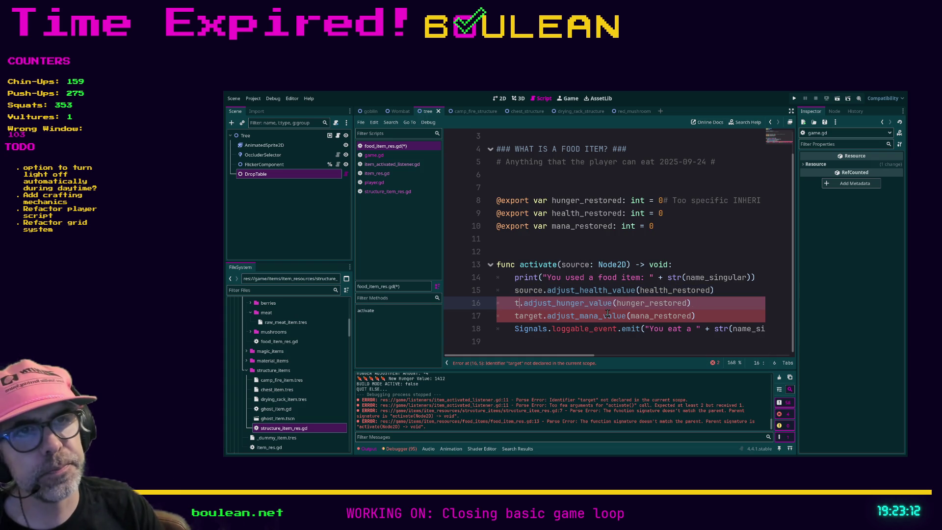
text(source)
key(Escape)
key(Down)
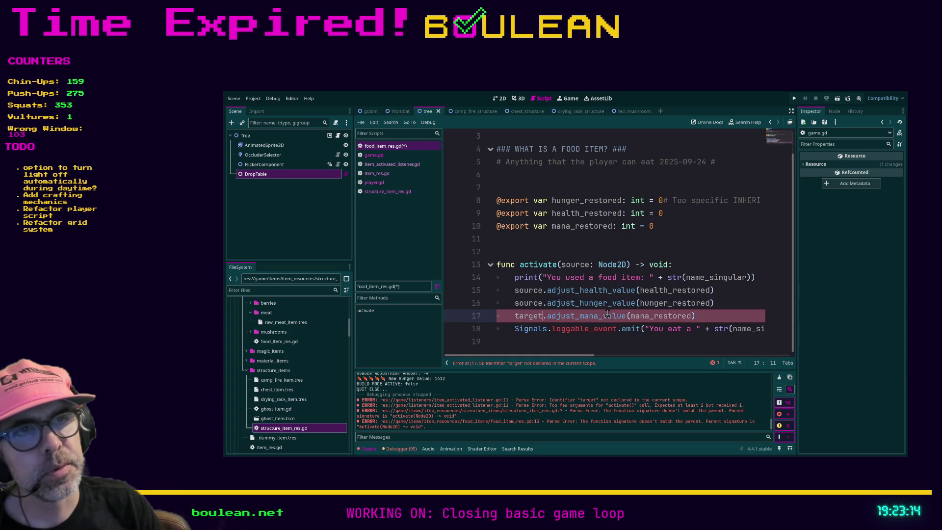
key(BackSpace)
key(BackSpace)
key(BackSpace)
key(BackSpace)
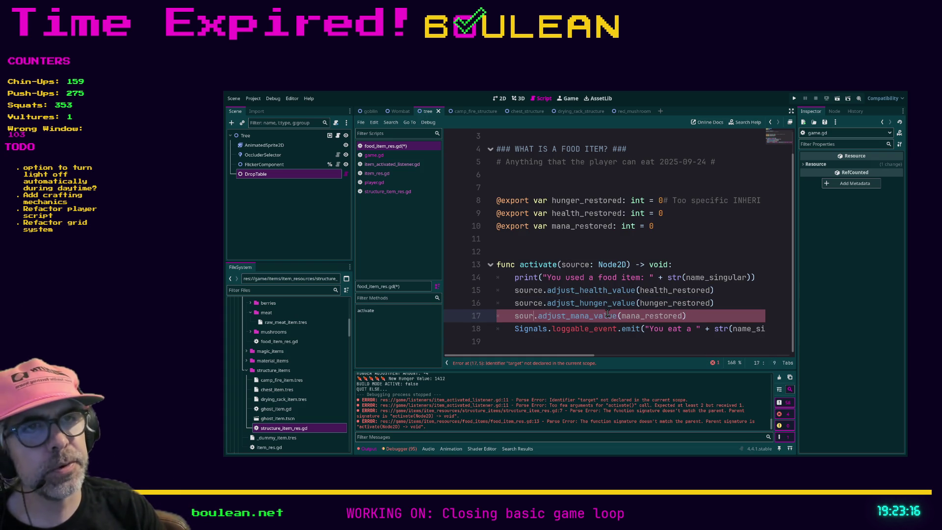
text(source)
click(728, 308)
key(ctrl+s)
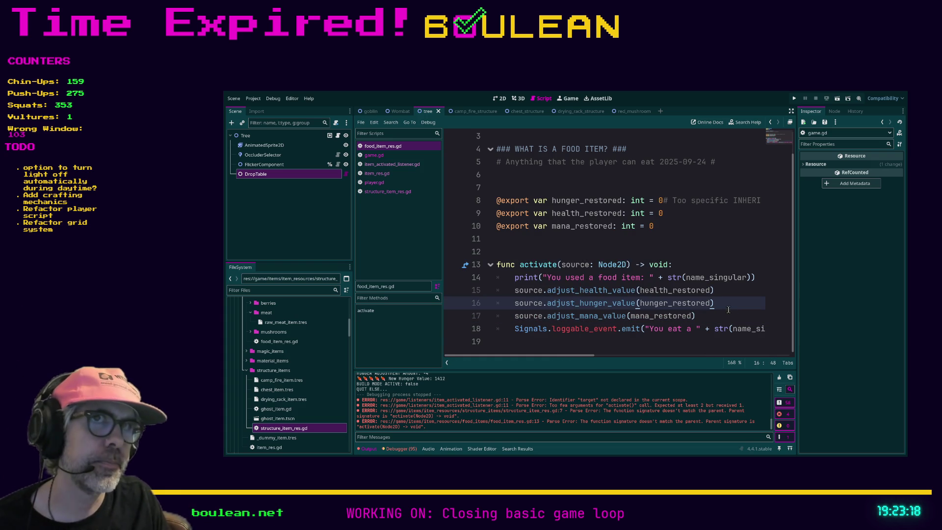
- Click through game.gd, the listener, item_res.gd and player.gd to structure_item_res.gd
click(377, 156)
click(380, 165)
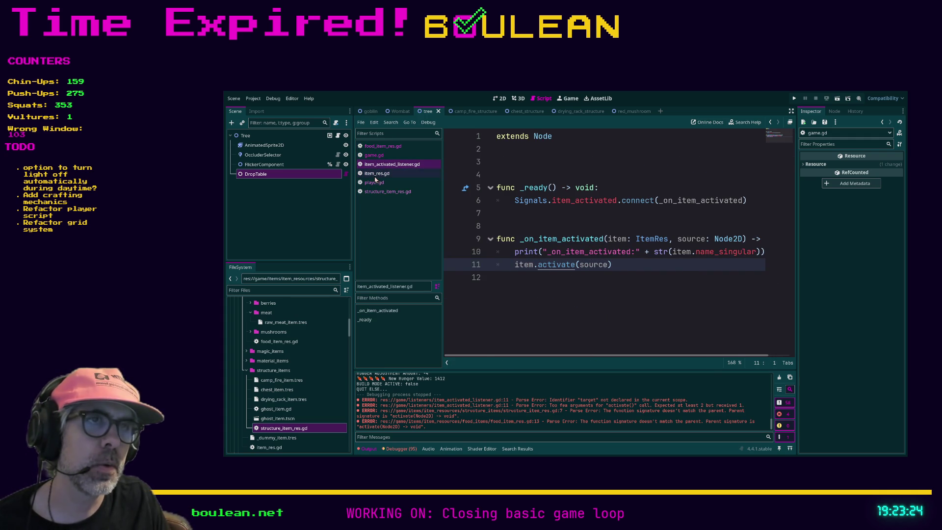
click(376, 177)
click(375, 182)
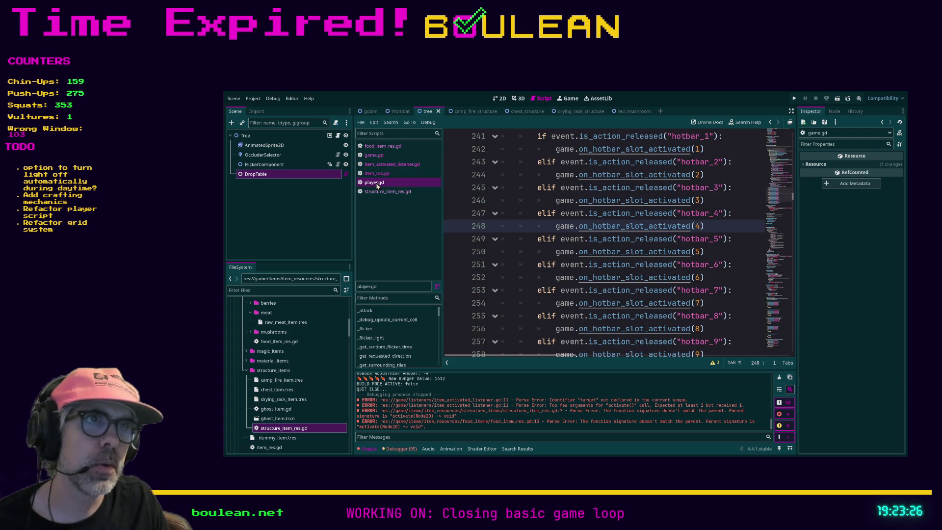
click(381, 192)
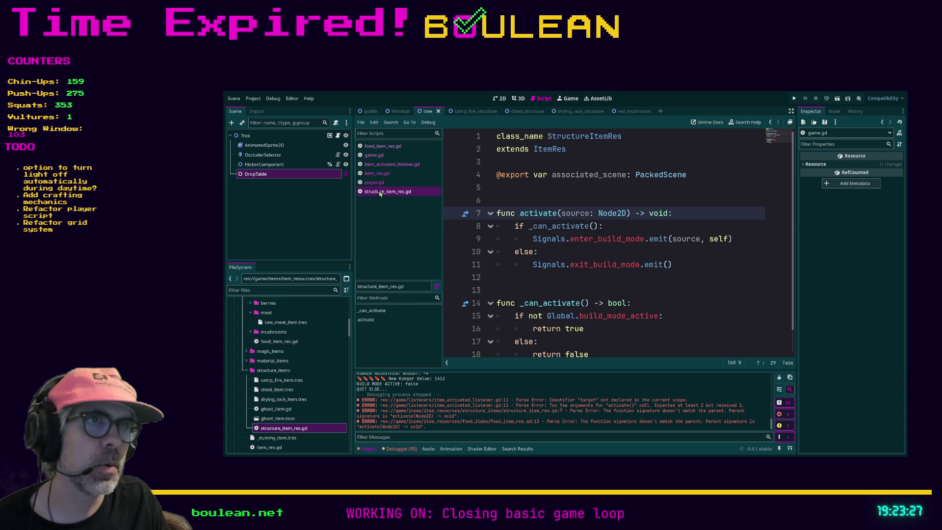
- Run the project with F5, hitting the EquipmentItemRes parser error in staff_item_resource.gd
click(588, 278)
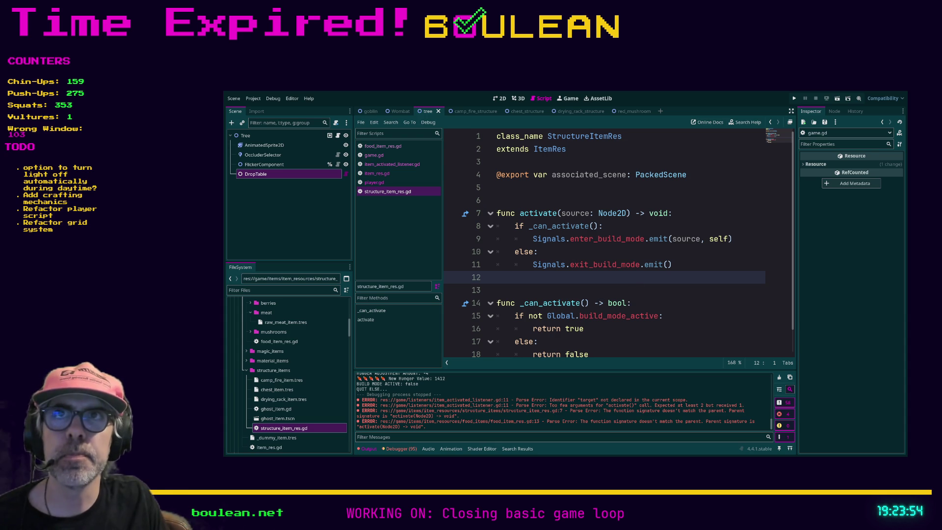
click(635, 288)
key(F5)
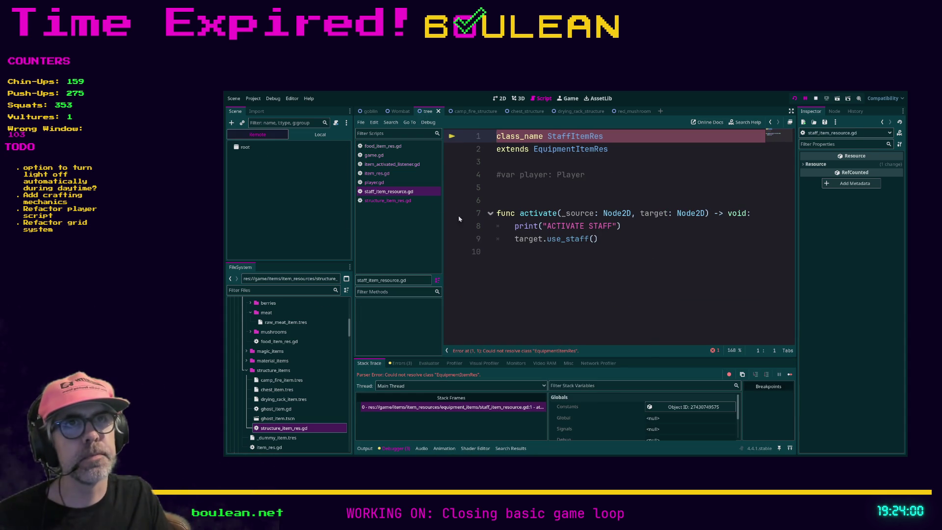
- Delete the staff activate's target parameter and rename _source to source
click(632, 213)
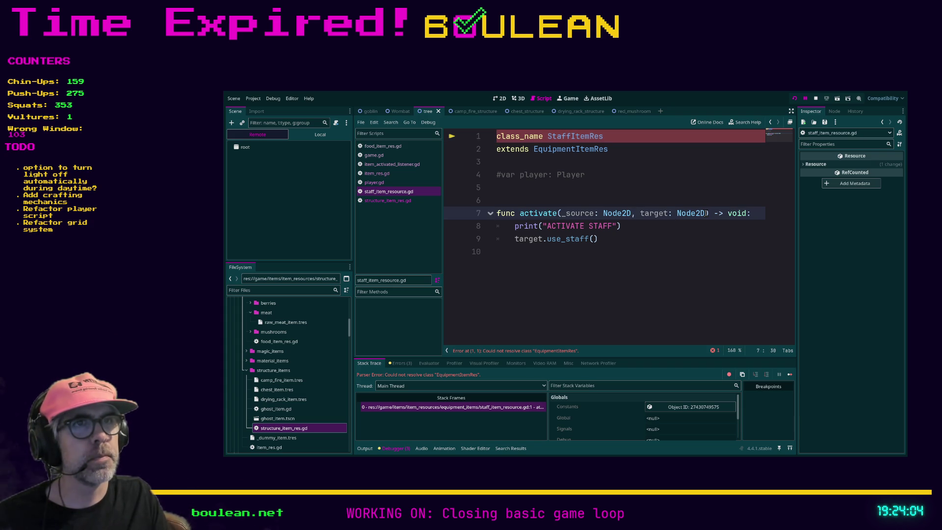
shift+click(705, 213)
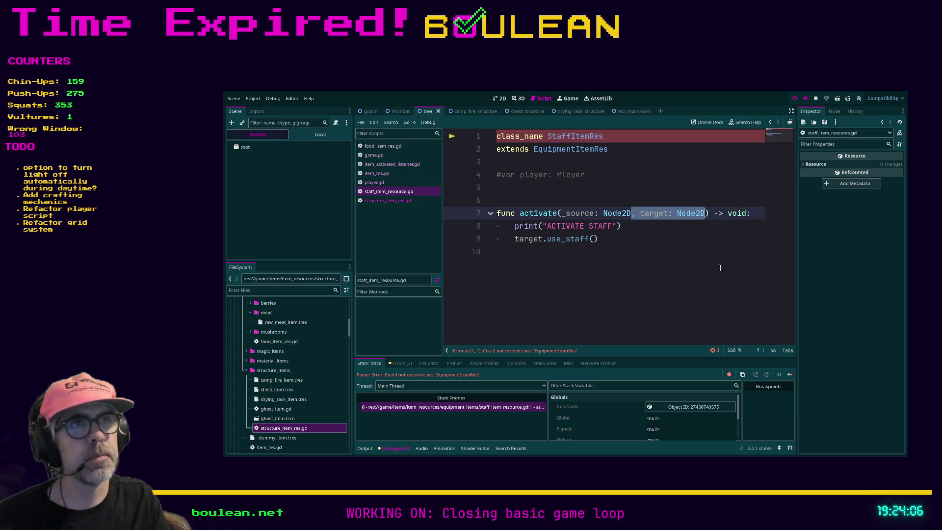
key(BackSpace)
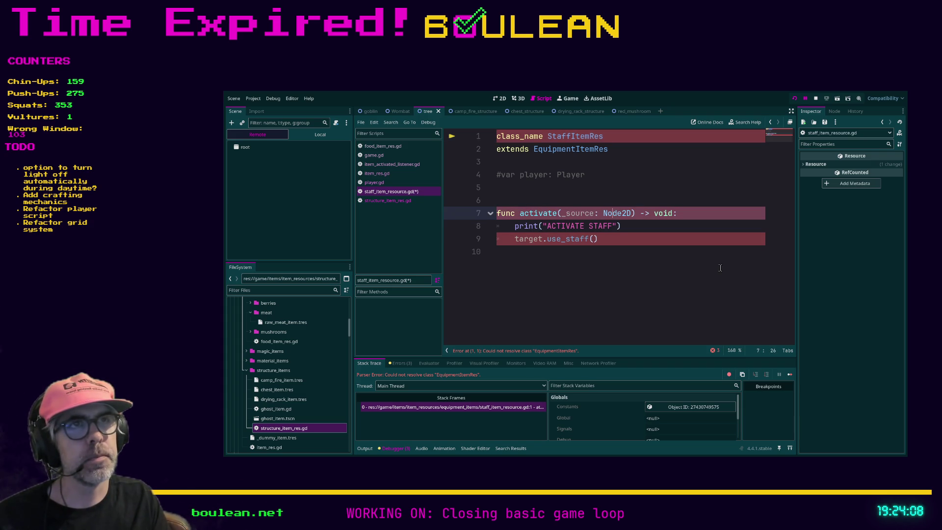
key(BackSpace)
- Make line 9 call source.use_staff() and jump to the EquipmentItemRes definition
key(Down)
key(Down)
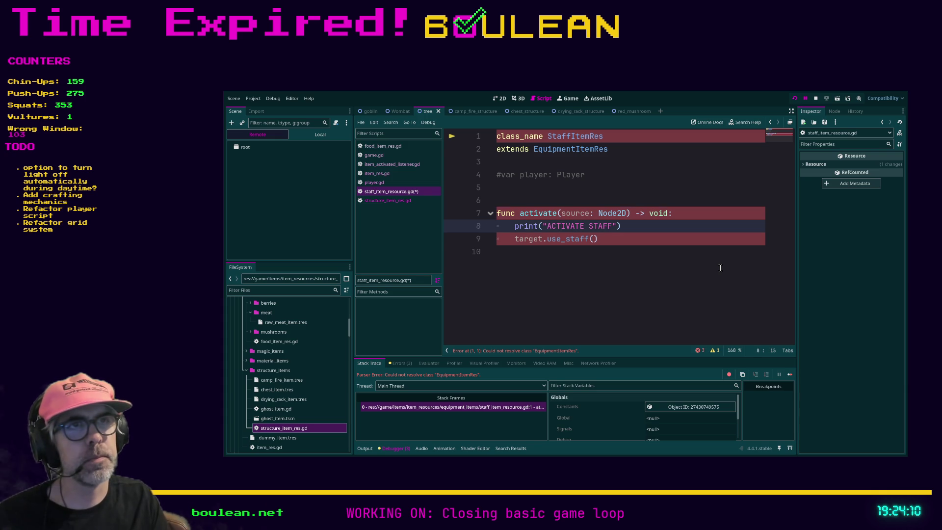
key(ctrl+shift+Left)
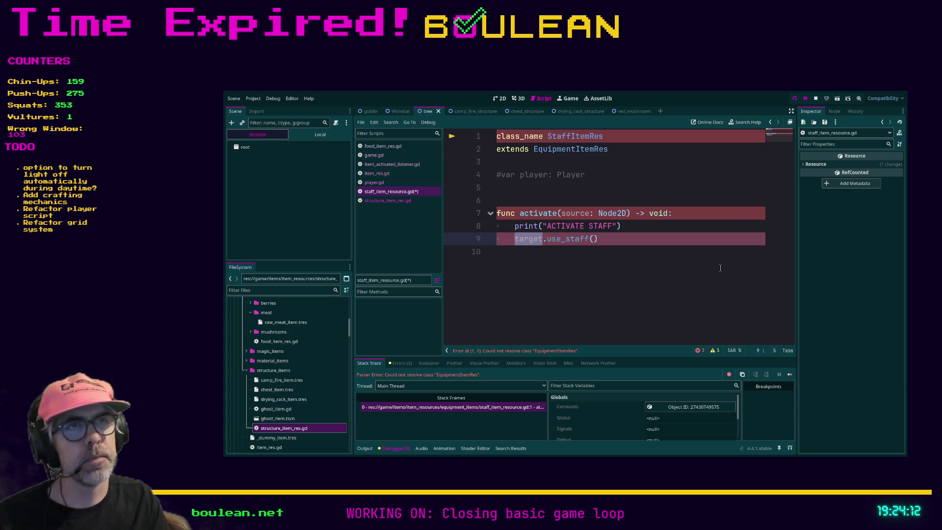
text(source)
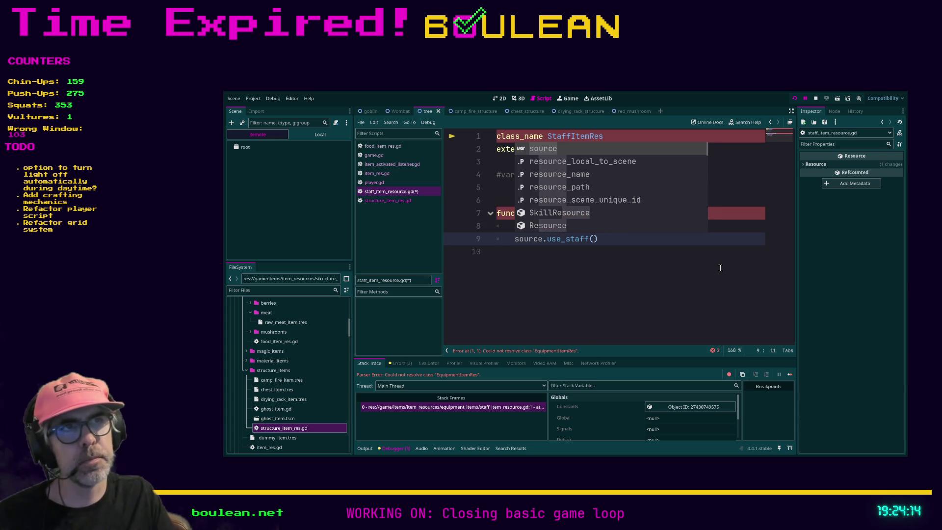
click(720, 268)
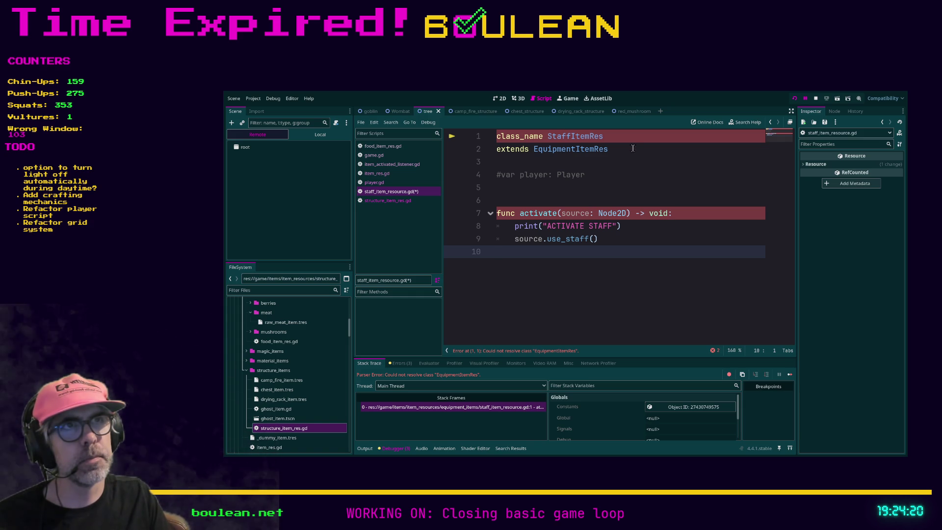
ctrl+click(576, 150)
ctrl+click(576, 152)
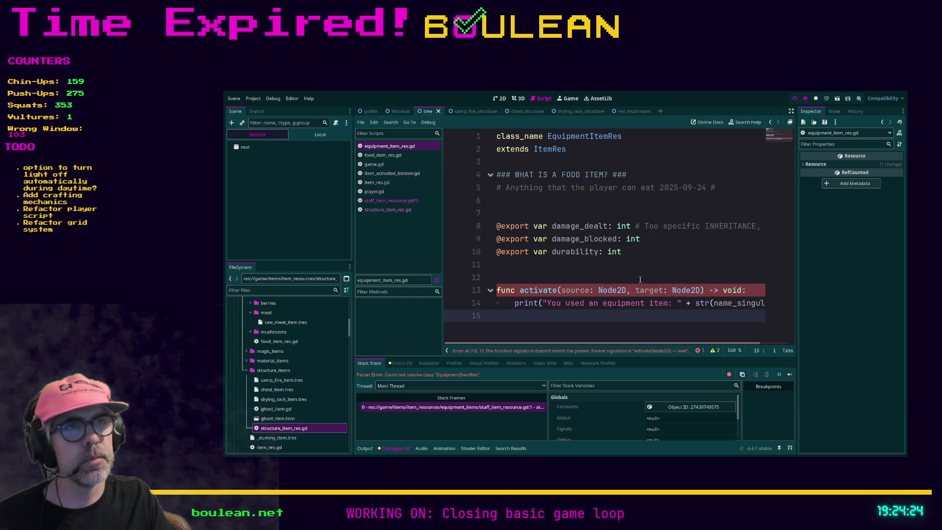
- Remove target from equipment_item_res.gd's activate, save all scripts, and rerun the project
click(630, 291)
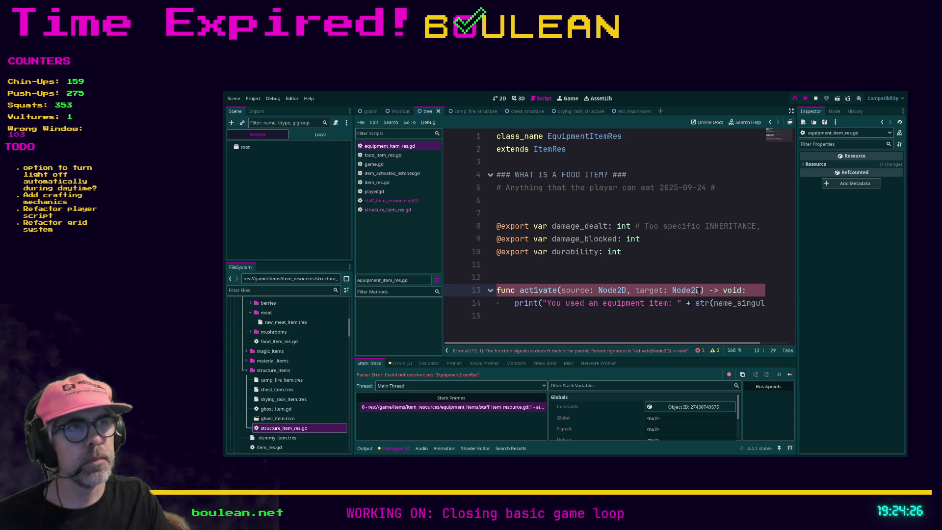
shift+click(699, 291)
key(BackSpace)
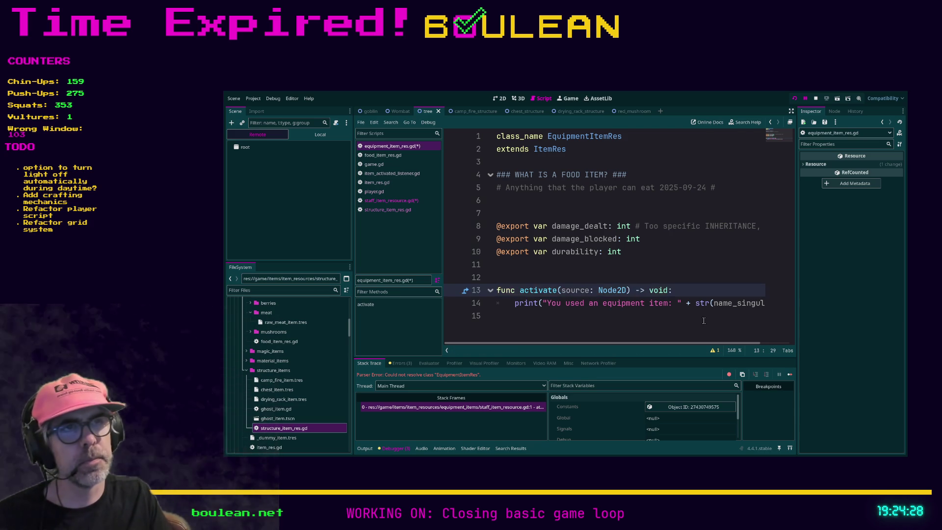
key(ctrl+s)
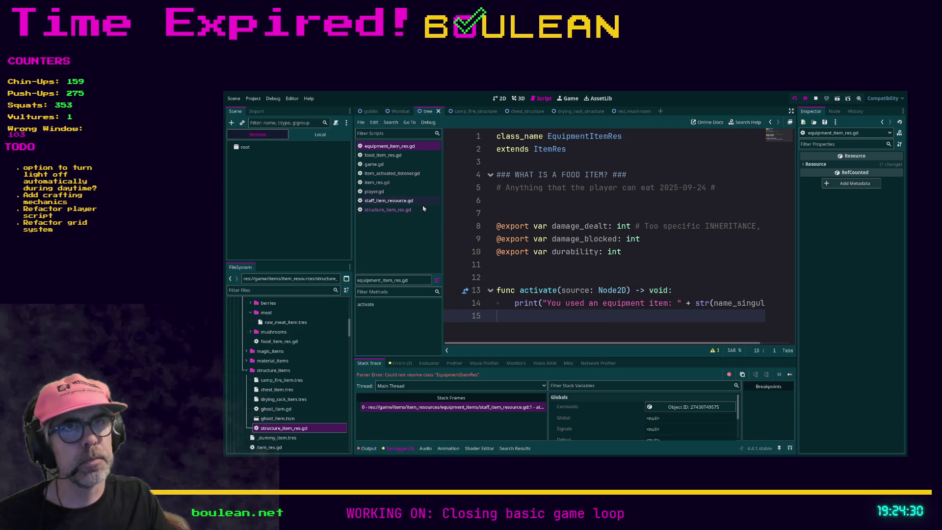
click(414, 203)
click(614, 271)
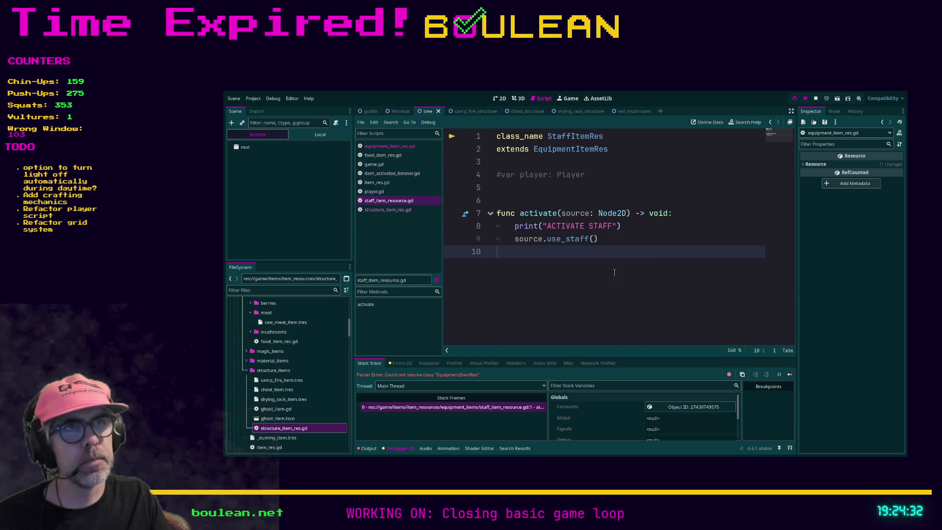
key(F5)
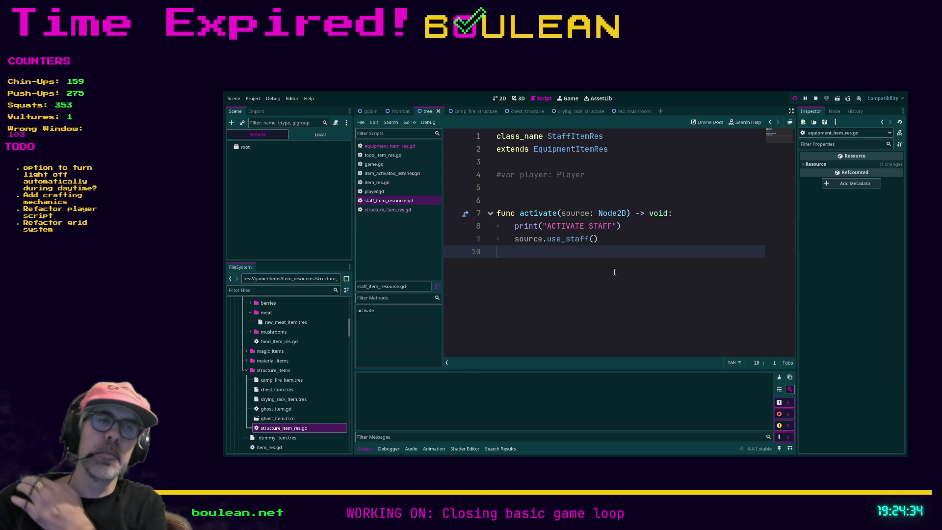
key(F5)
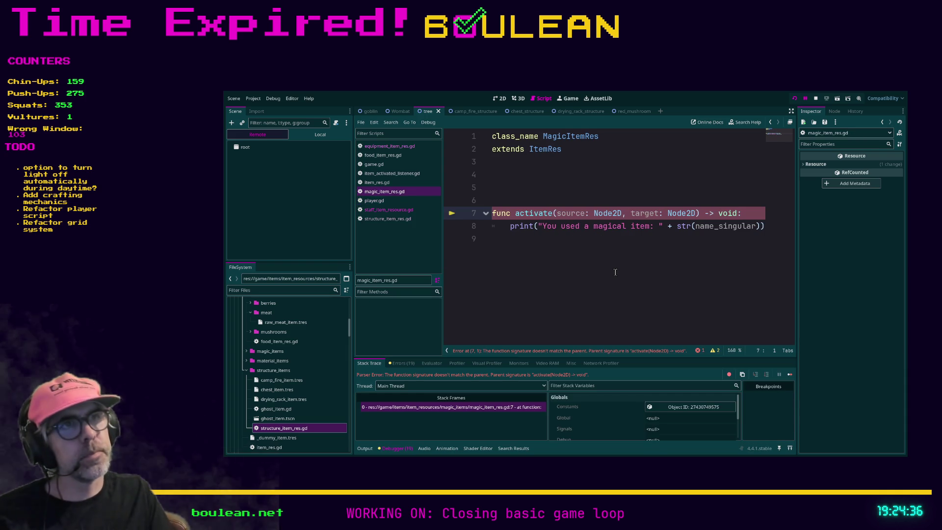
- Remove target from magic_item_res.gd's activate and run the game again
click(624, 214)
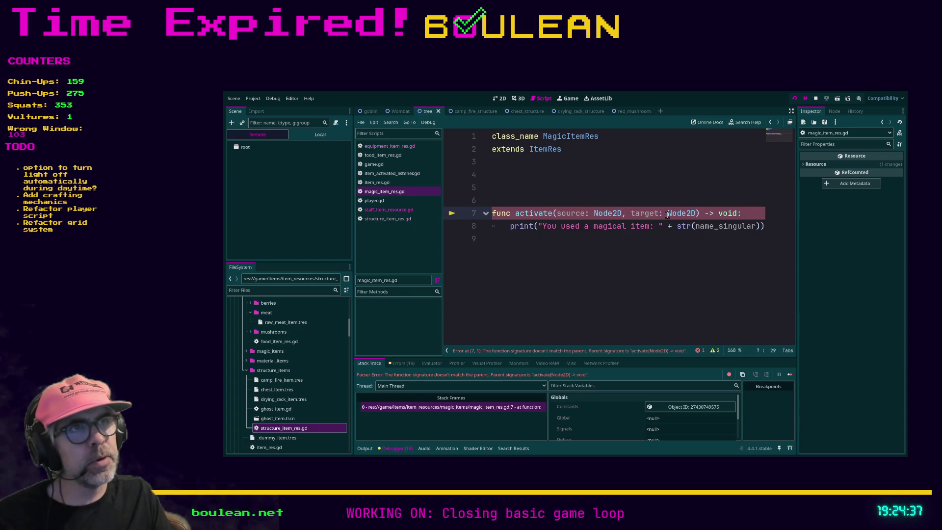
shift+click(698, 214)
key(BackSpace)
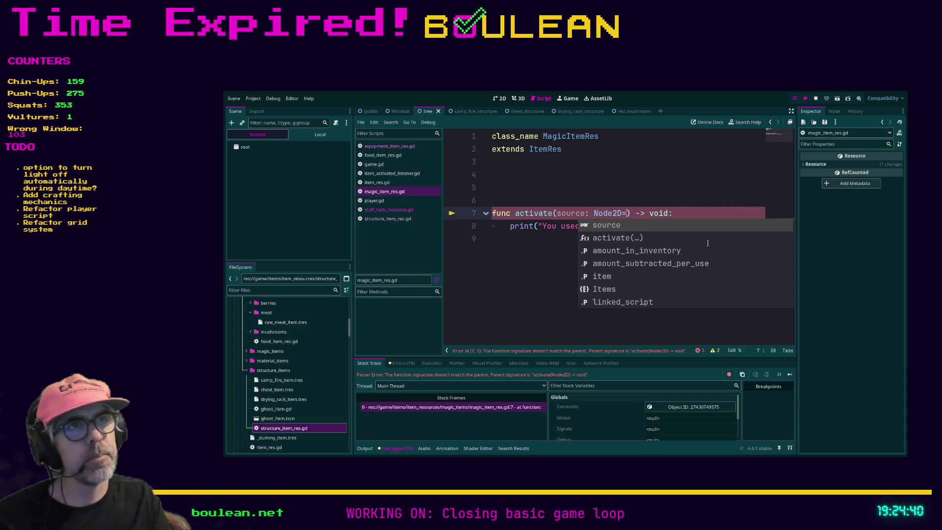
click(543, 270)
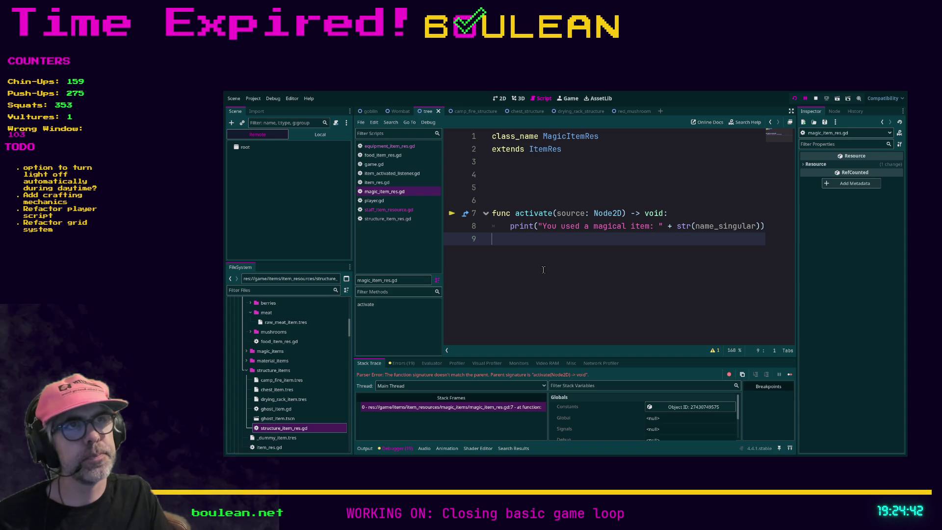
key(F5)
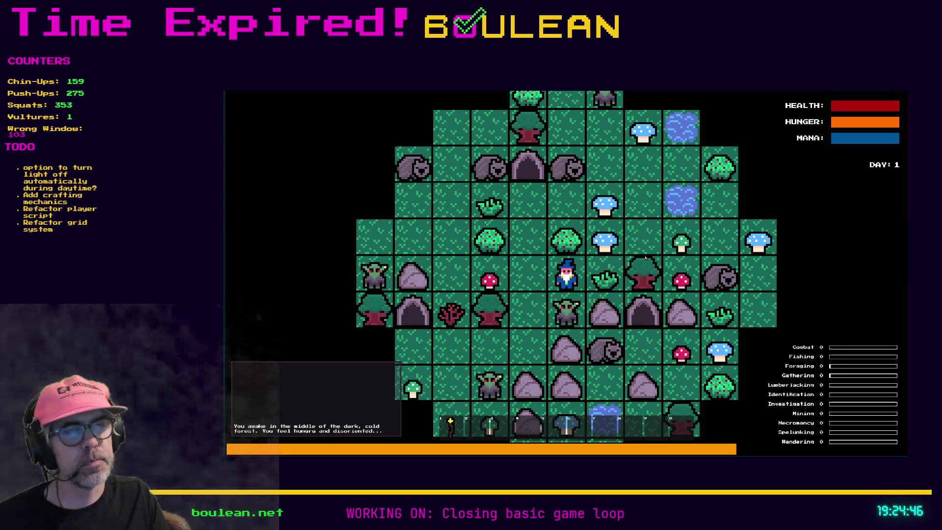
- Collect a Berry from the bush and clear all goblins via the F1 debug options
key(Up)
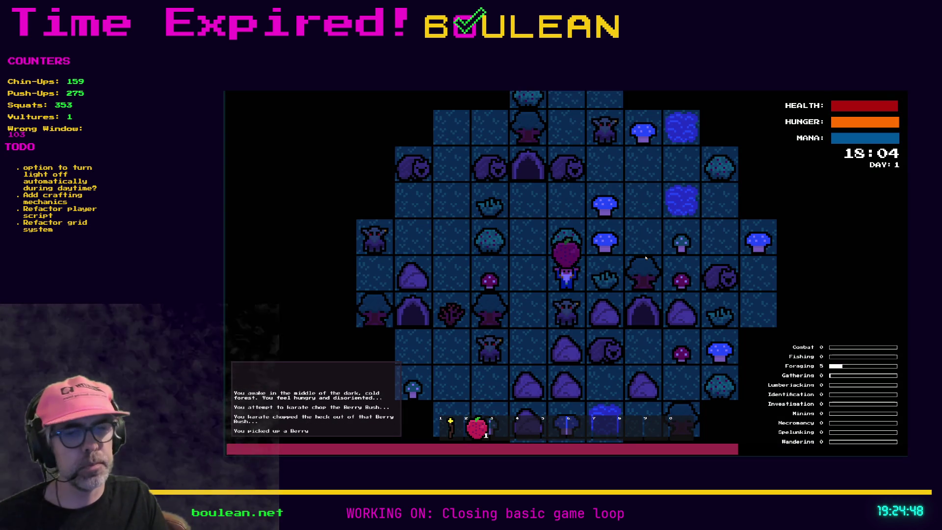
key(F1)
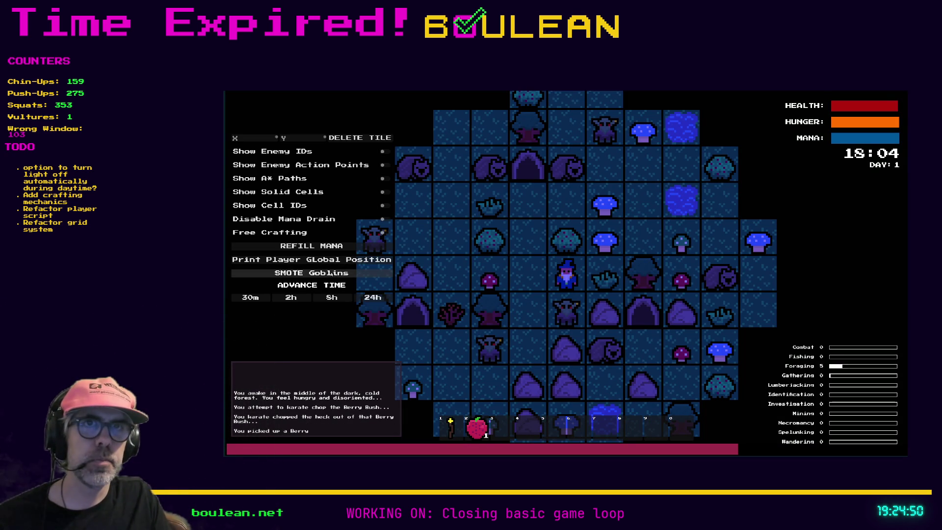
click(314, 272)
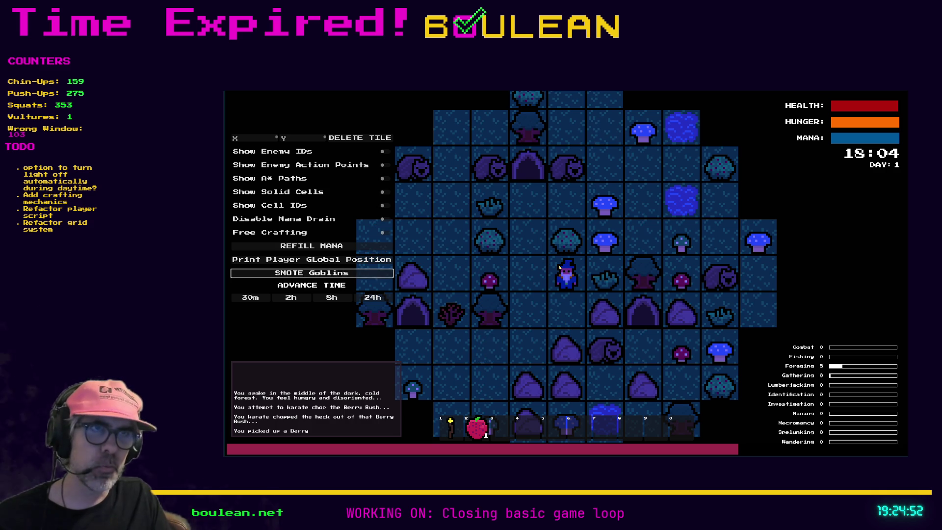
key(F1)
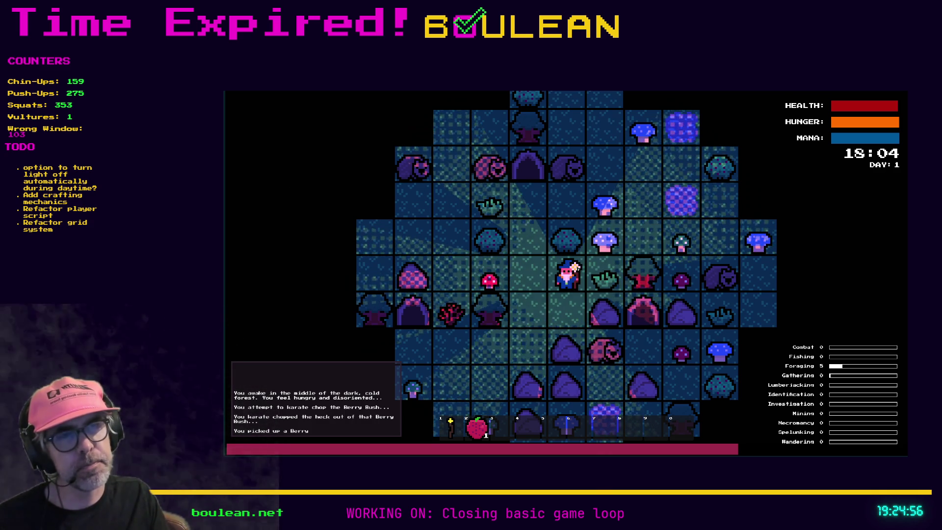
- Craft a Chest, place it left of the player, then destroy it
key(c)
click(585, 254)
key(c)
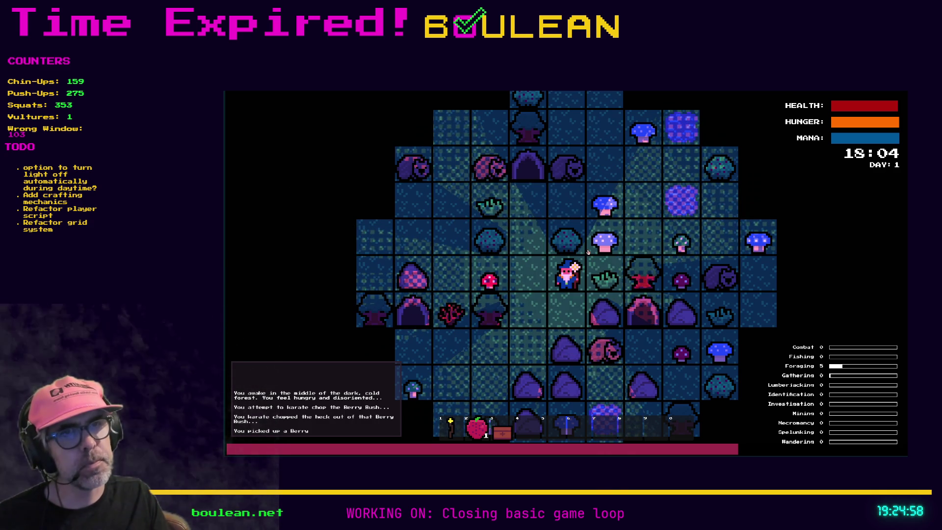
key(Left)
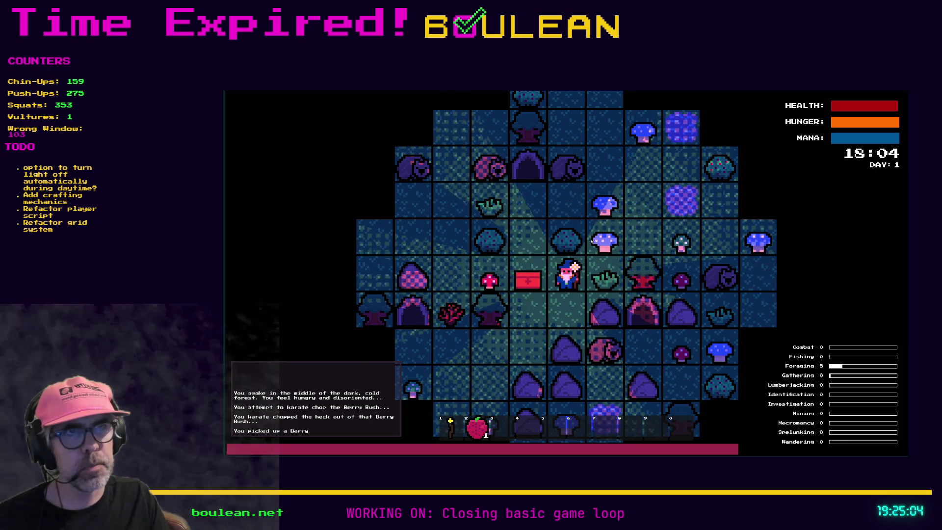
key(Down)
key(Left)
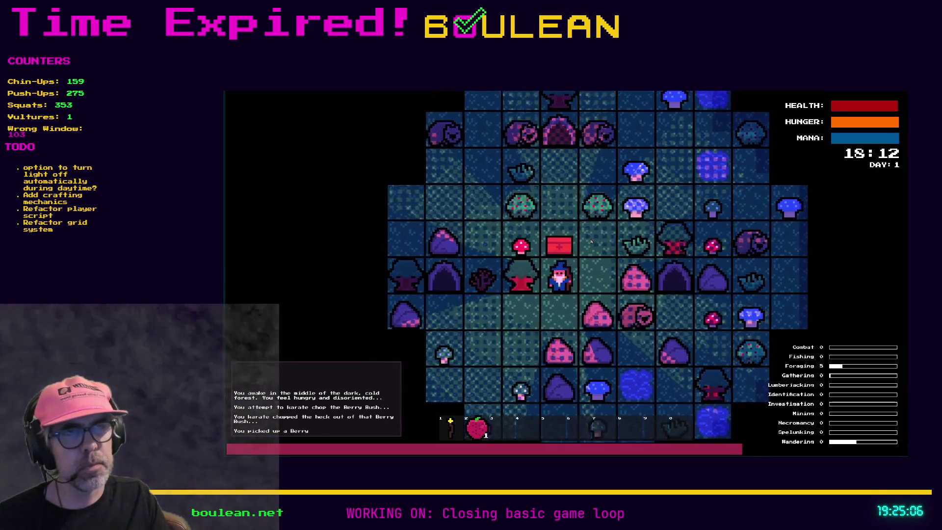
key(Up)
- Craft a Drying Rack, place it below the player, and walk the wizard southwest
key(c)
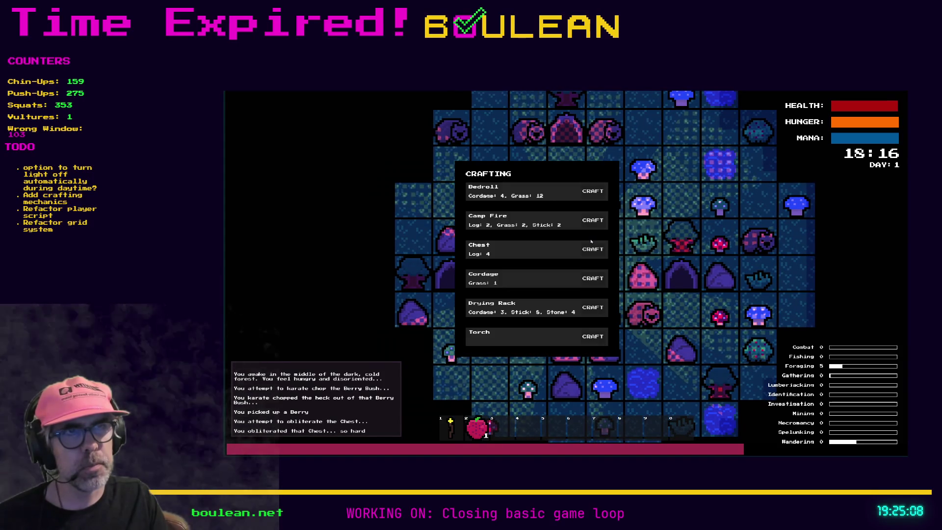
click(592, 308)
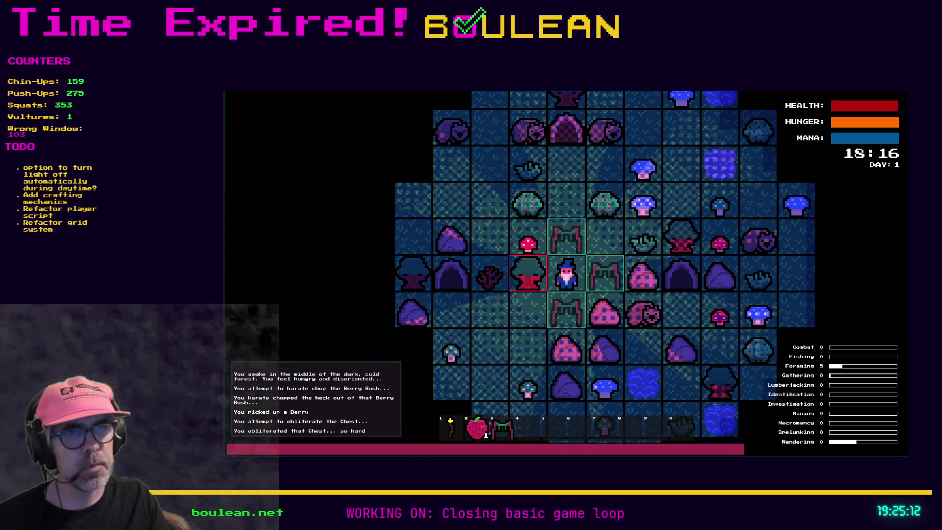
key(Down)
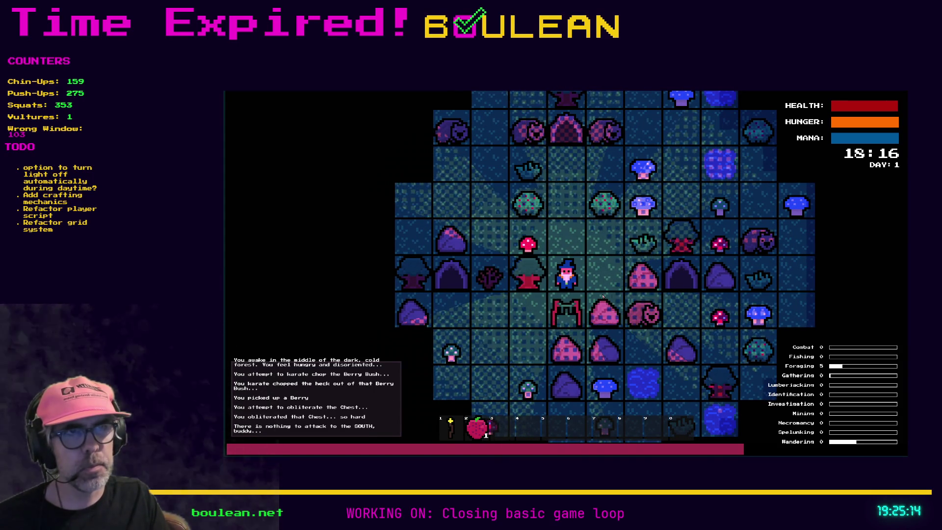
key(Down)
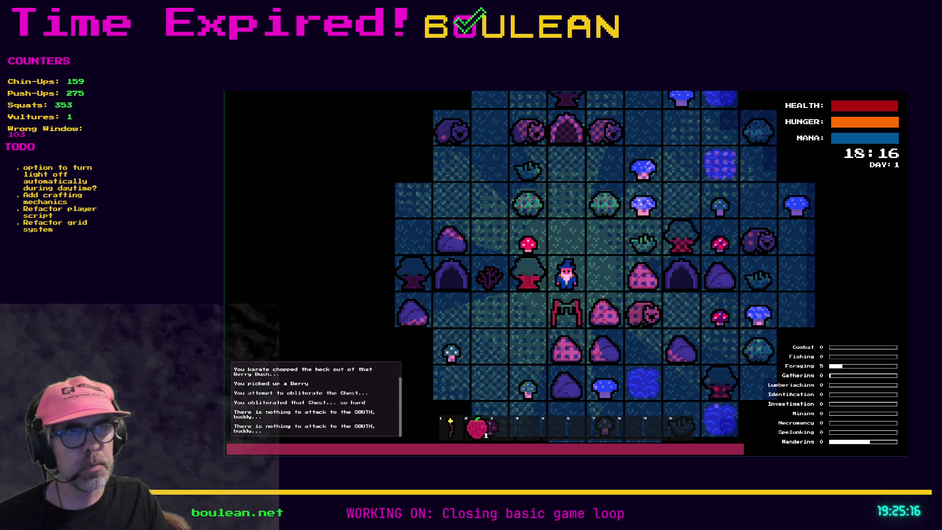
key(Left)
key(Down)
key(Left)
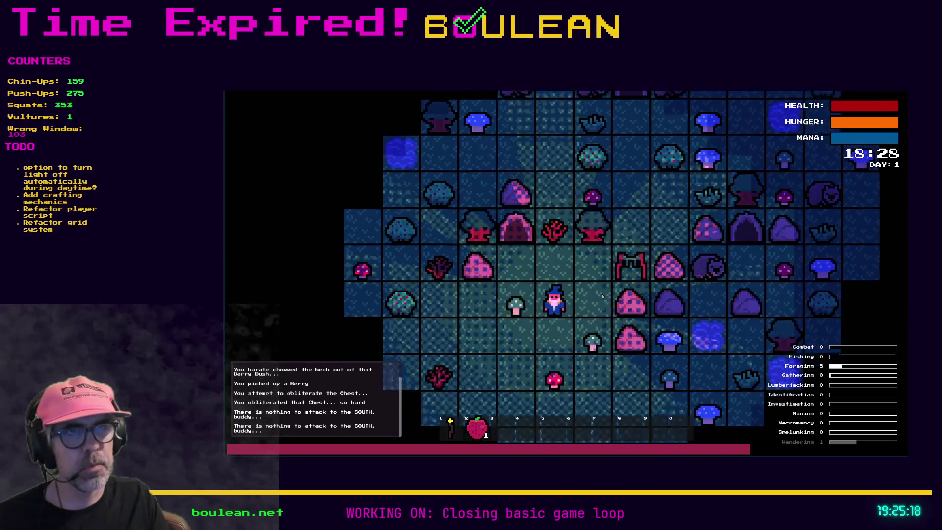
key(Down)
- Craft and place a Camp Fire, destroy it, and quit the game
key(c)
click(589, 221)
key(c)
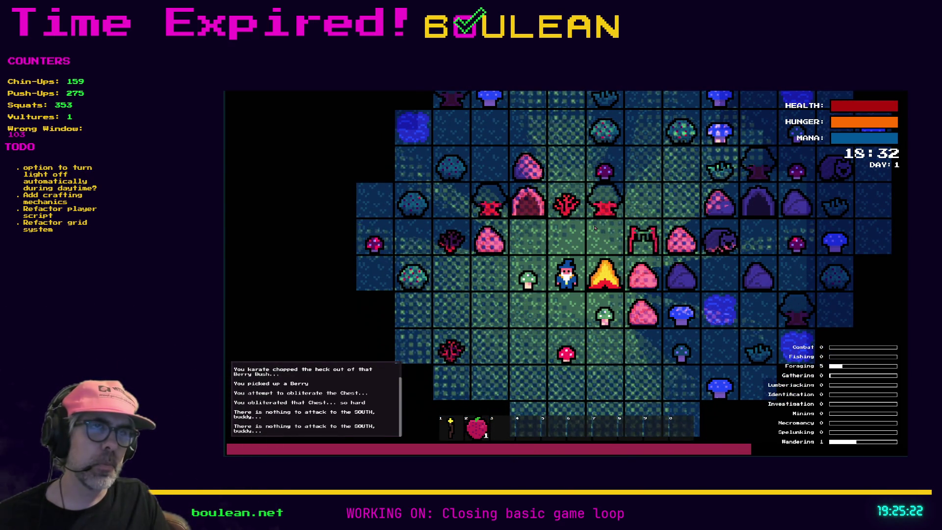
key(Right)
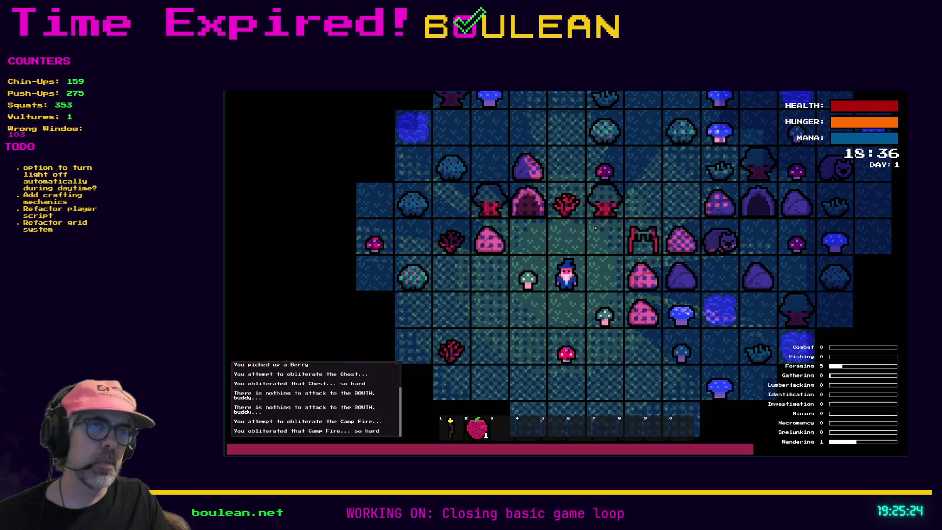
key(c)
key(c)
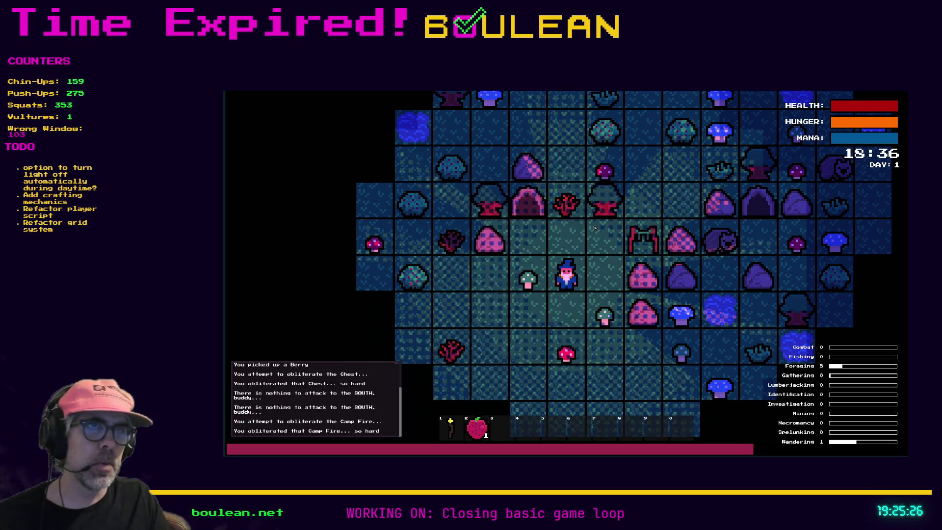
key(Escape)
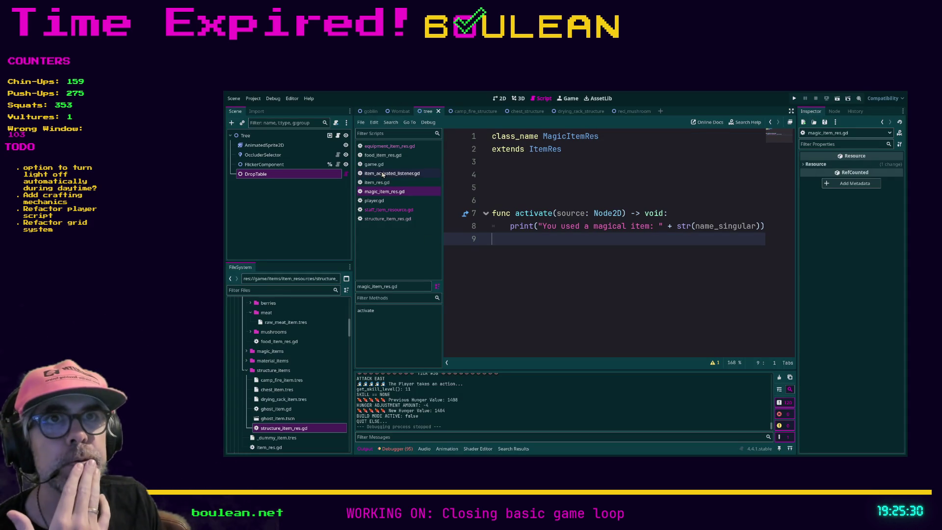
- Switch to food_item_res.gd, then open and close staff_item_resource.gd with Ctrl+W
click(383, 155)
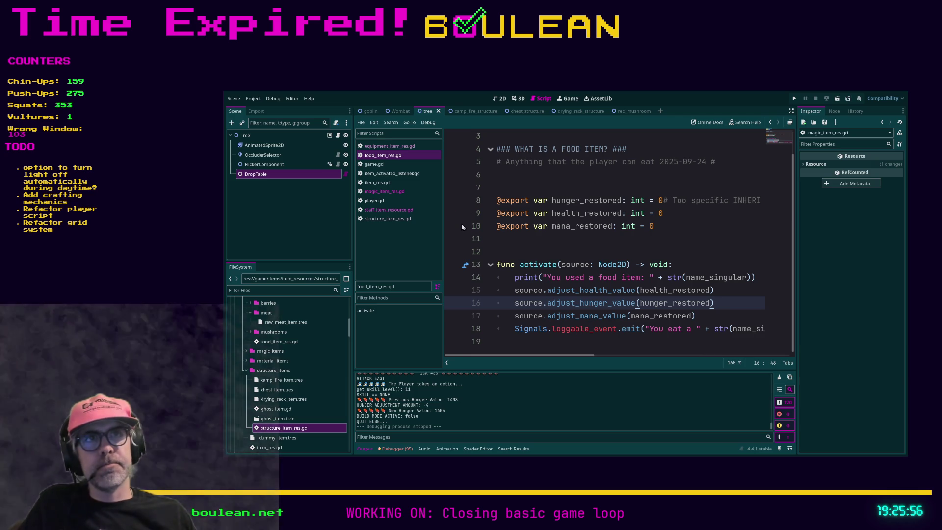
click(413, 209)
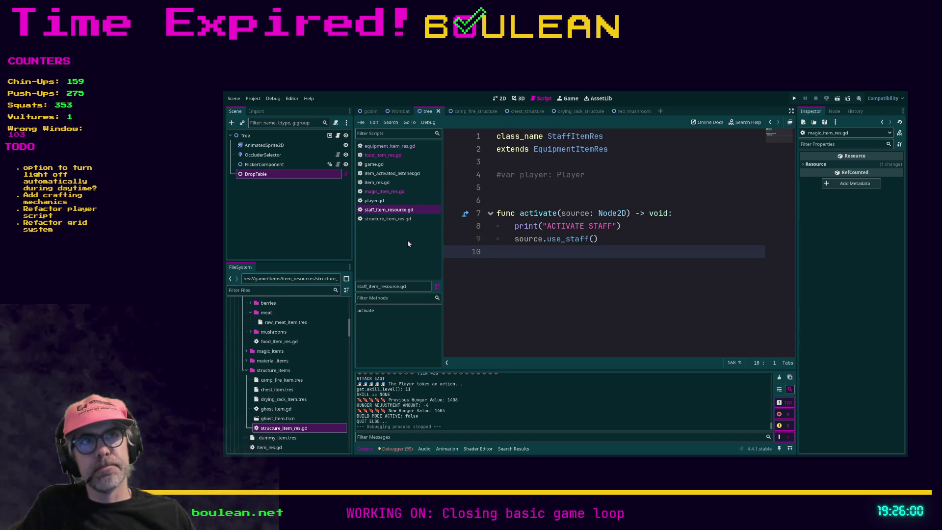
key(ctrl+w)
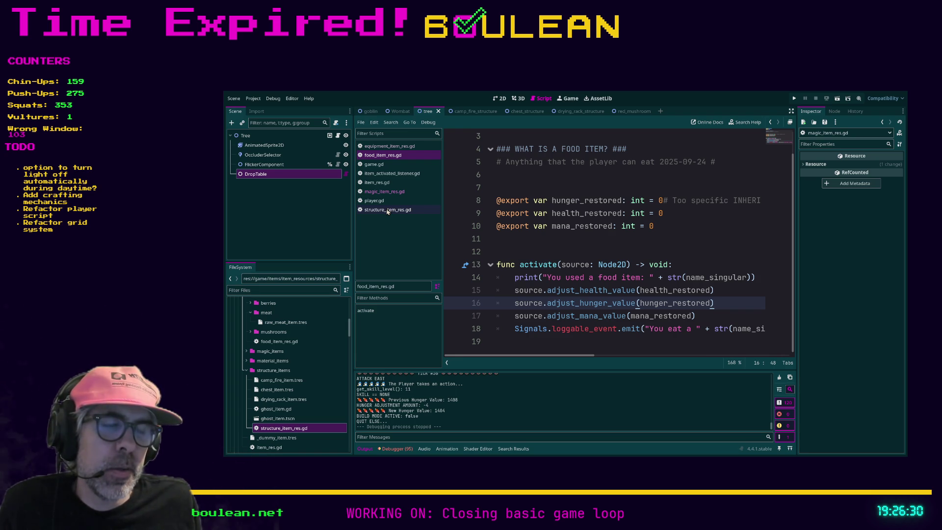
- Open structure_item_res.gd and scroll through its enter/exit build mode activate logic
click(387, 210)
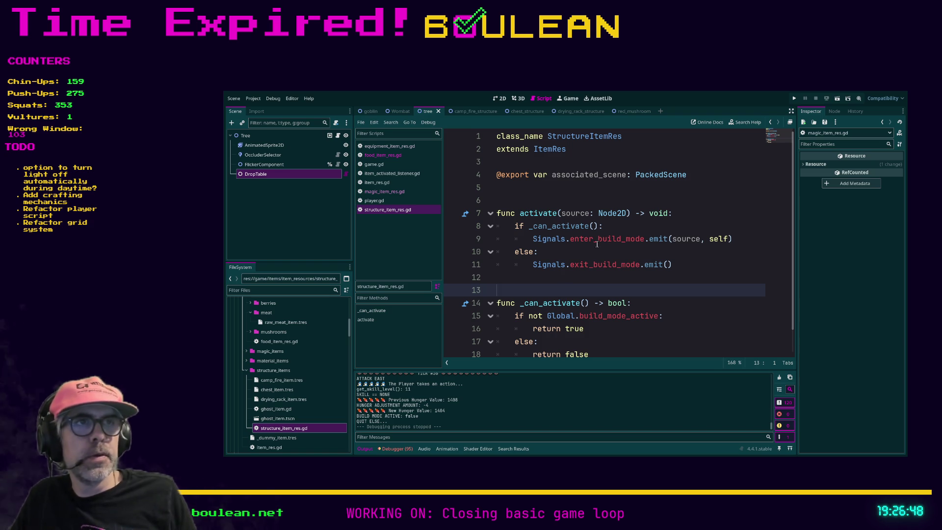
scroll(566, 239, down, 1)
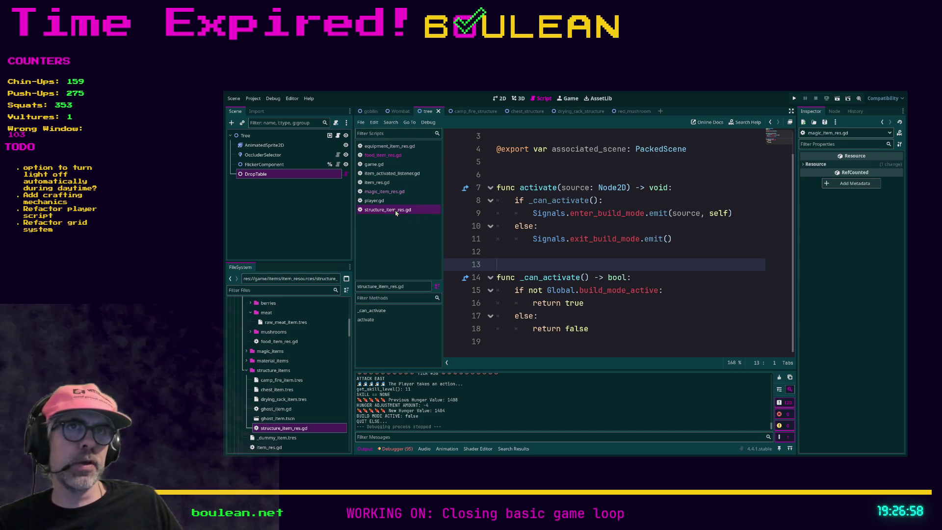
- Filter FileSystem for 'signal', open signals.gd, and search it for 'build'
click(294, 290)
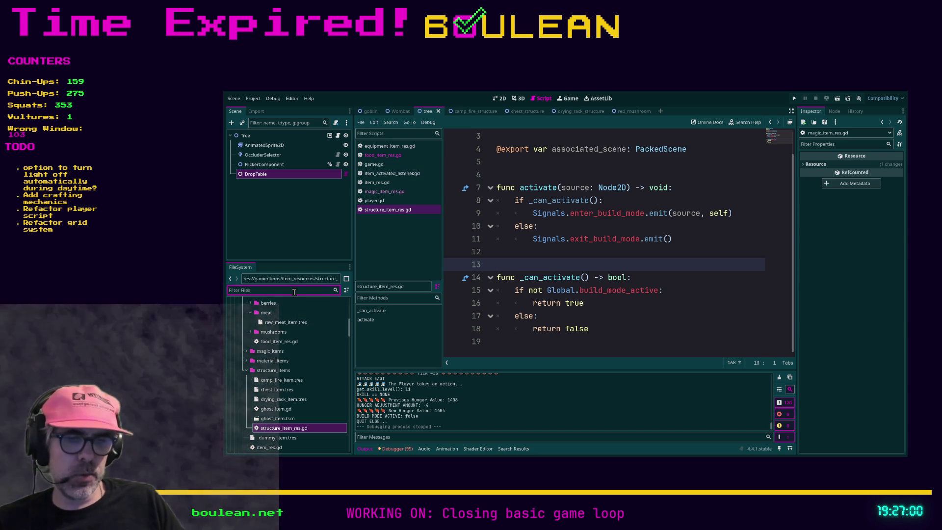
text(signal)
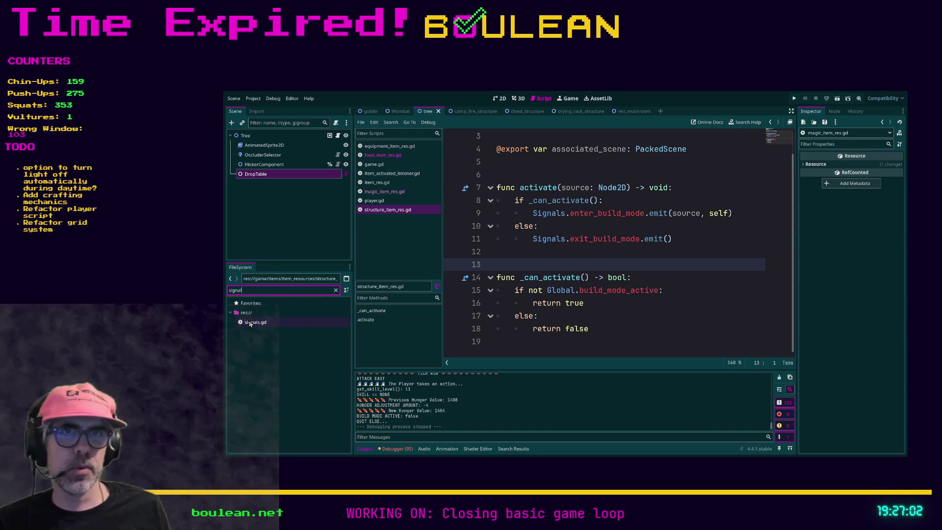
double_click(252, 322)
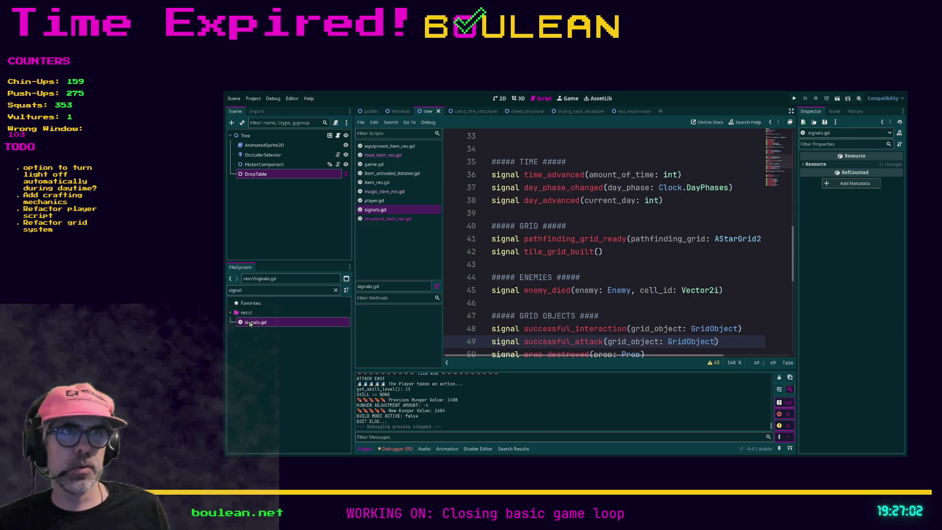
click(606, 264)
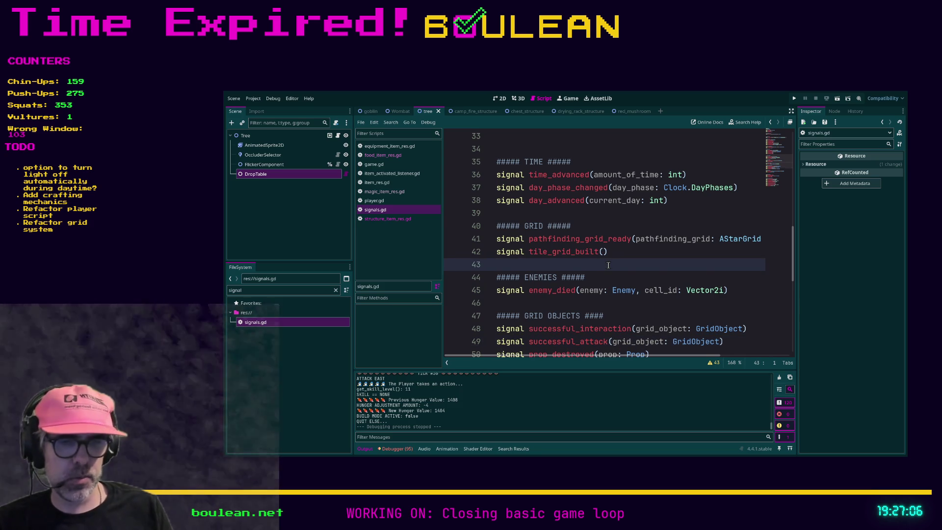
key(ctrl+f)
text(build)
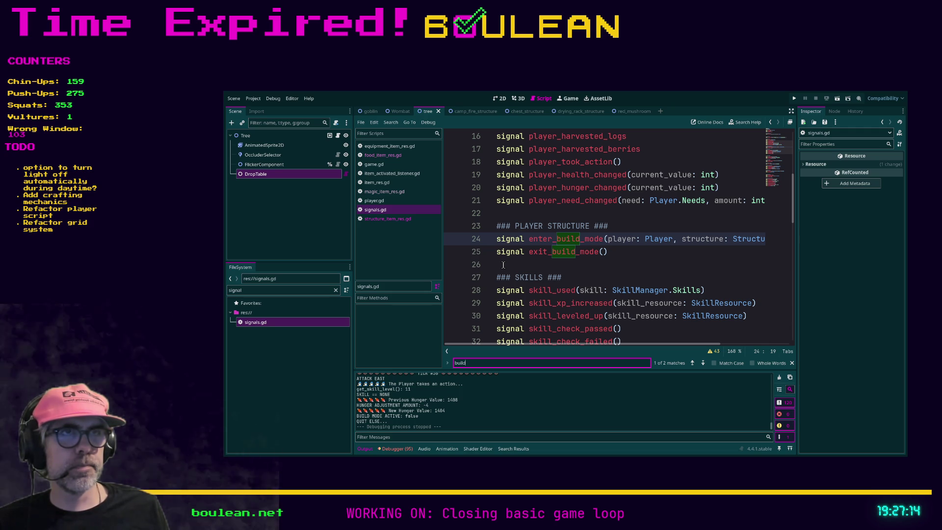
- Rename the PLAYER STRUCTURE heading to PLAYER ACTIONS and add a blank line after build signals
click(591, 226)
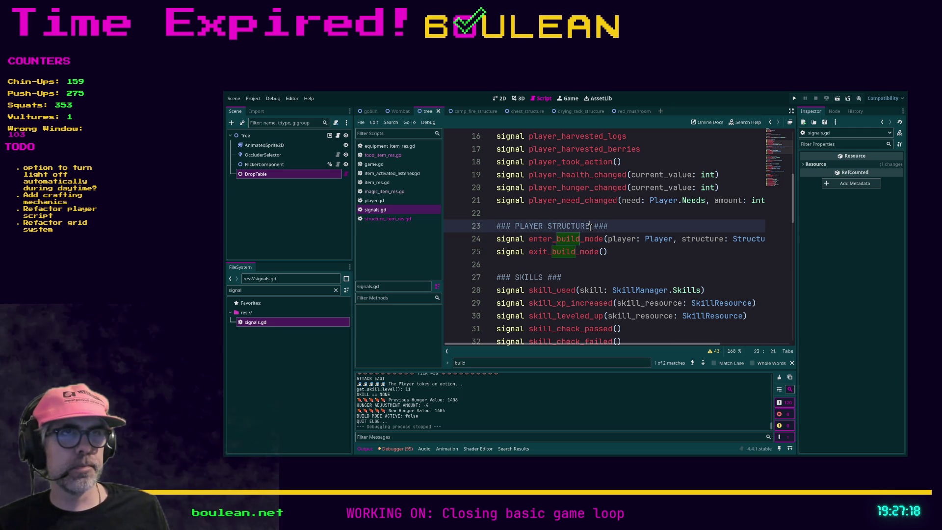
drag(591, 227, 550, 227)
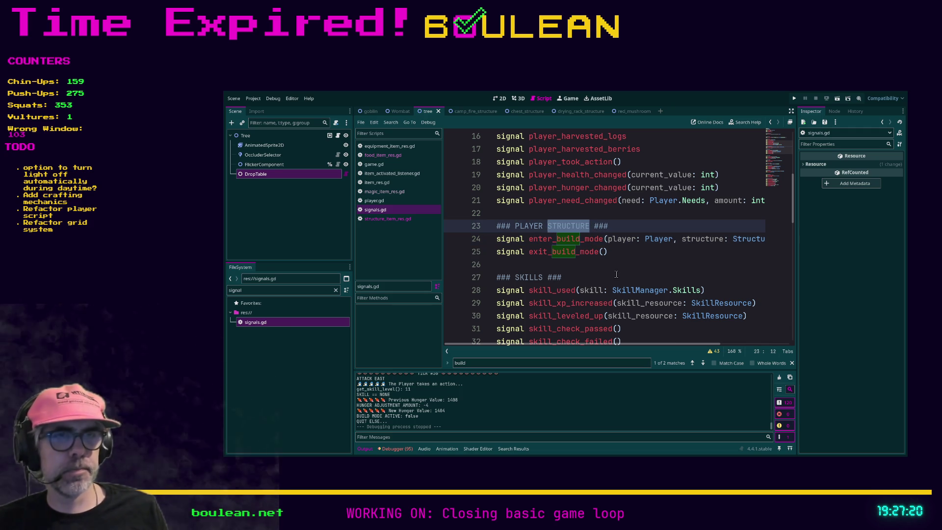
text(ACTIONS)
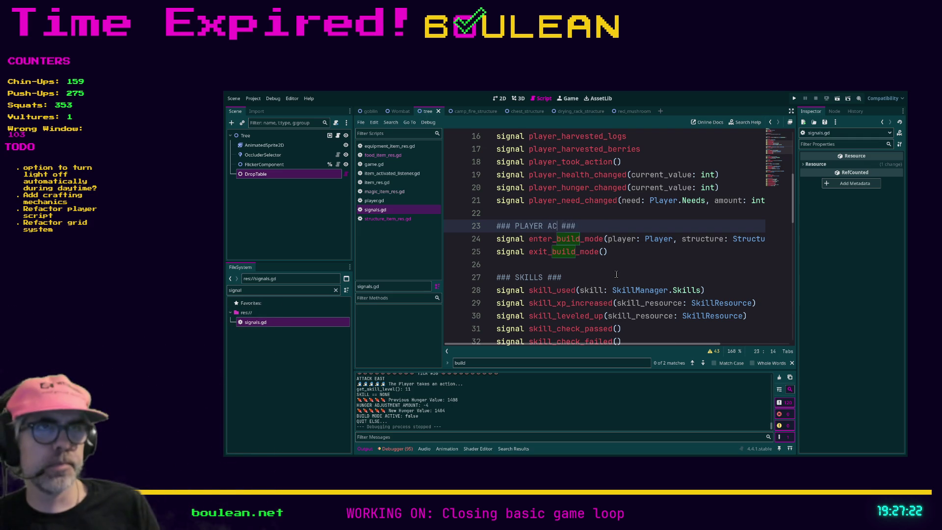
key(Down)
key(Down)
key(Down)
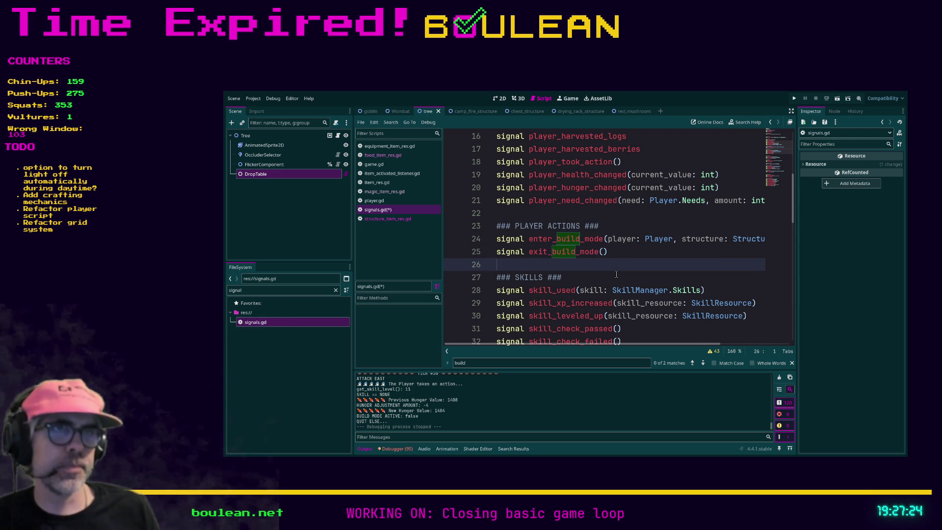
key(Return)
key(Return)
key(Up)
key(Up)
- Declare enter_use_mode(player: Player, item: ItemRes) and exit_use_mode() signals, then save signals.gd
text(signal enter)
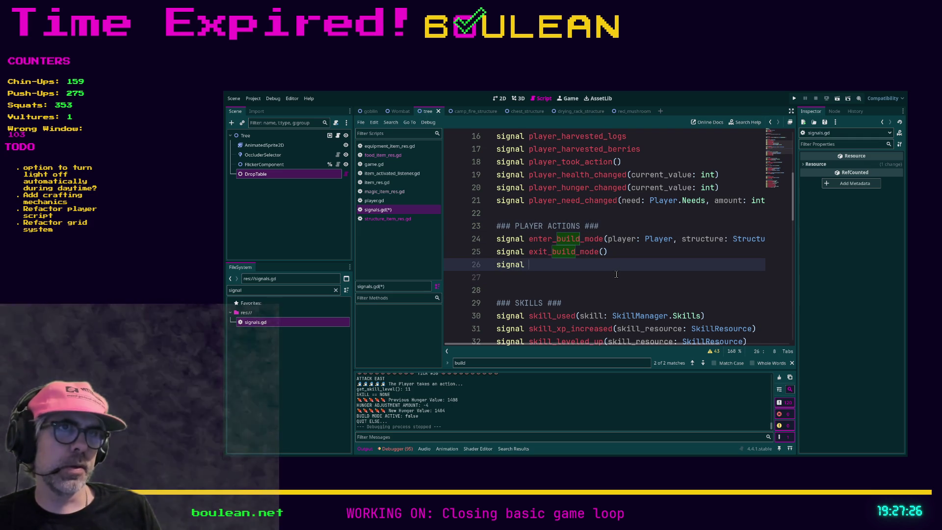
text(_use_mode()
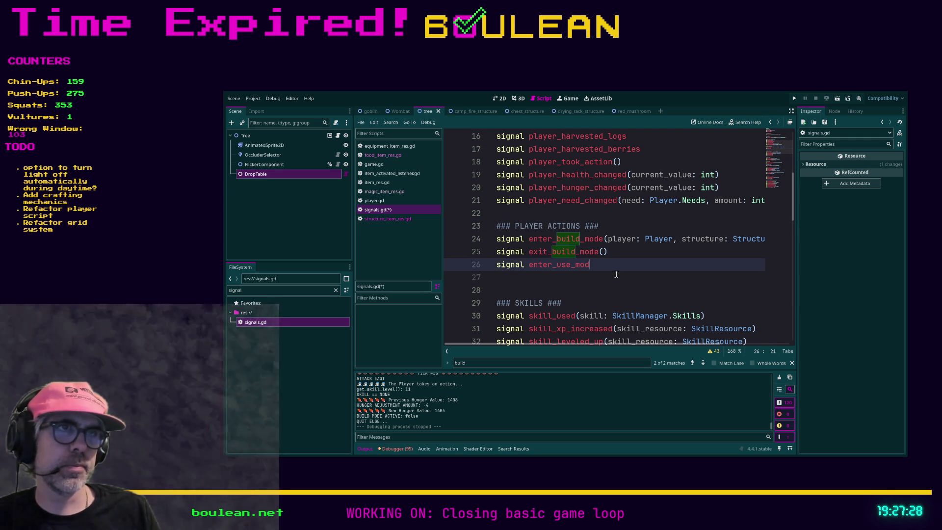
text(player: )
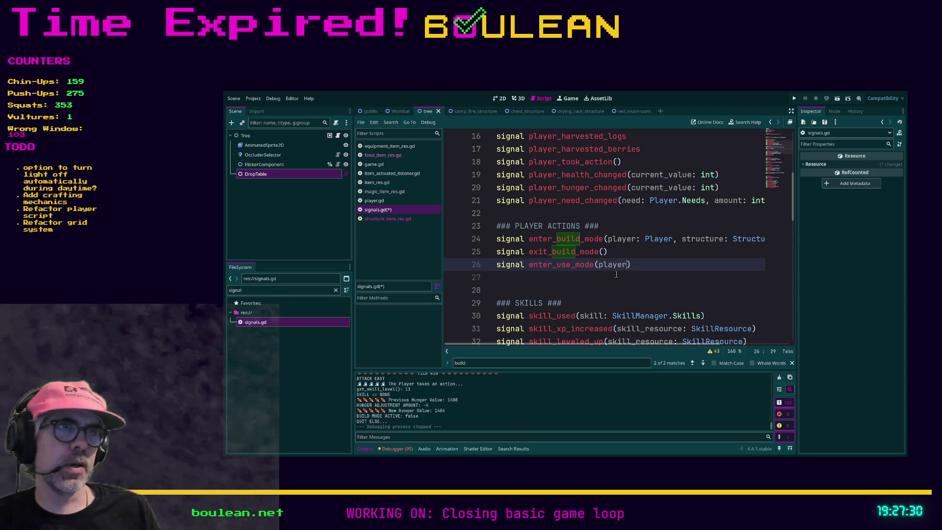
text(Player,)
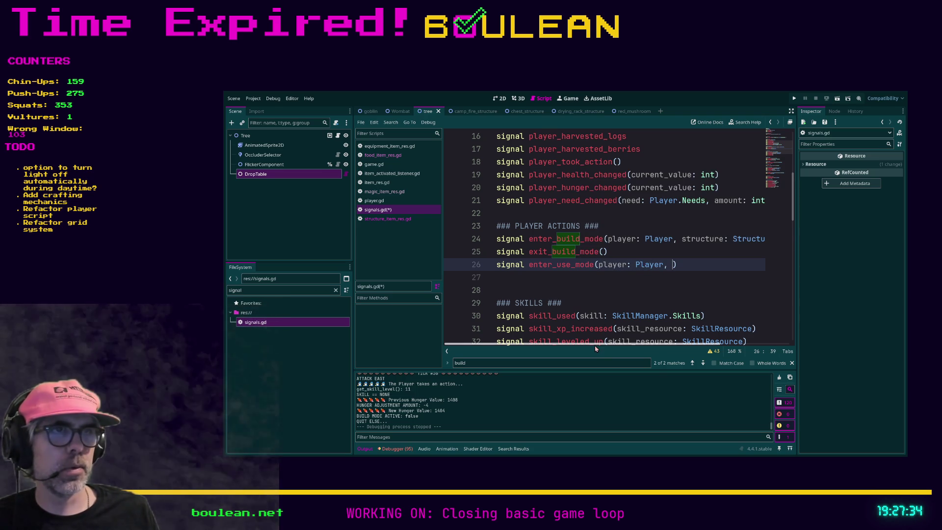
drag(600, 338, 653, 342)
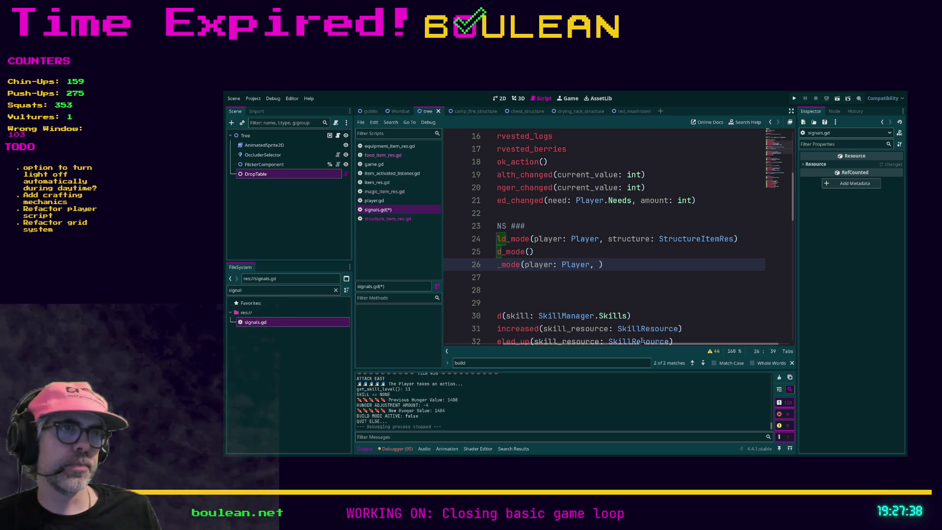
drag(640, 345, 600, 347)
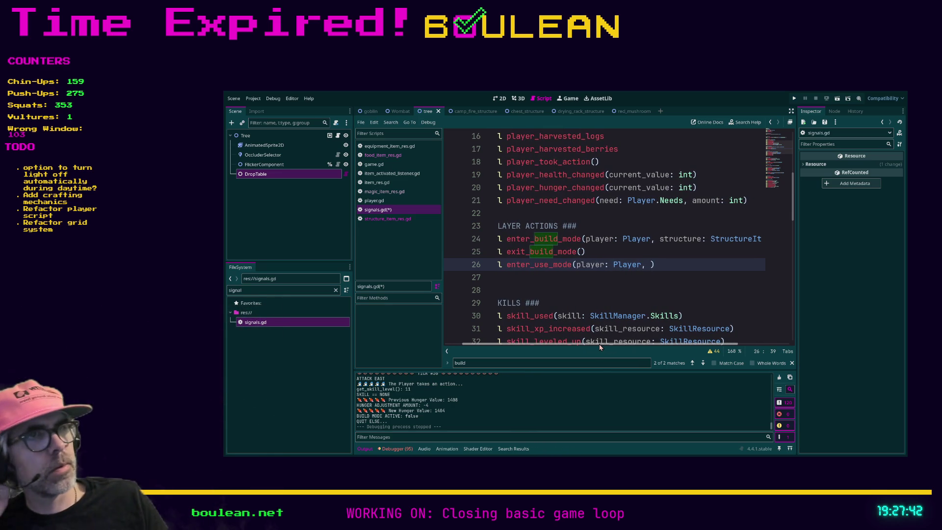
drag(600, 346, 602, 344)
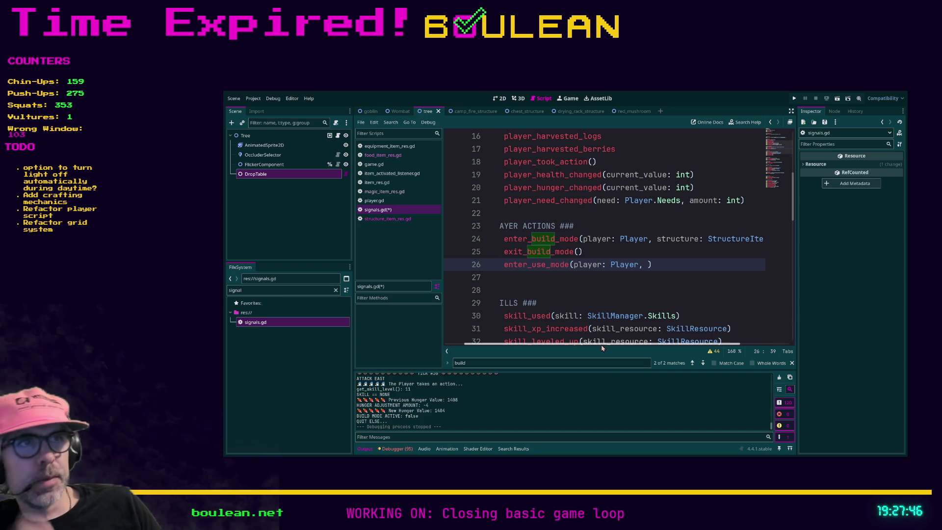
text(item: Ite)
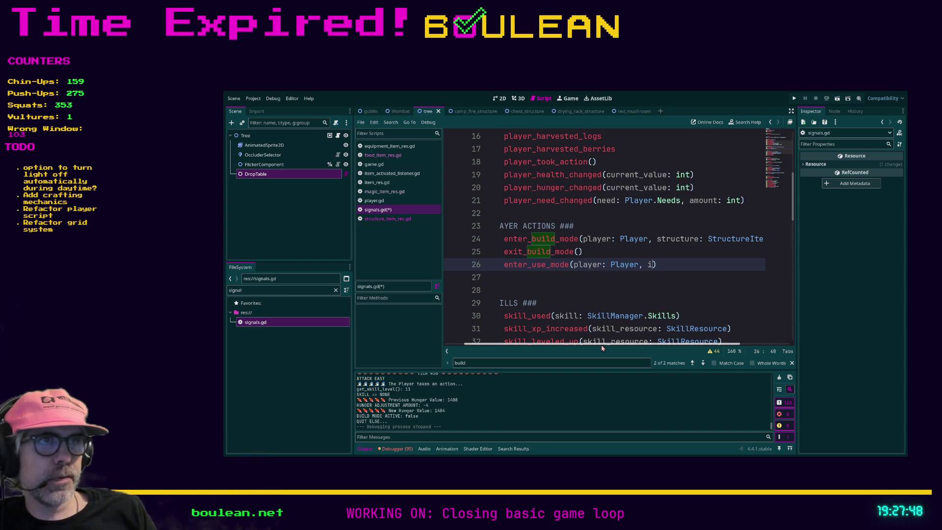
text(mRes)
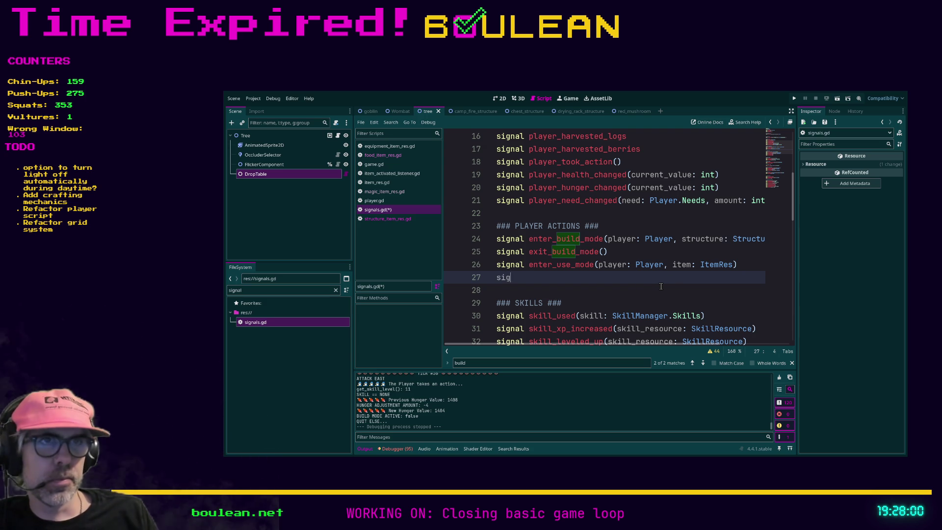
text(signal exit_use_)
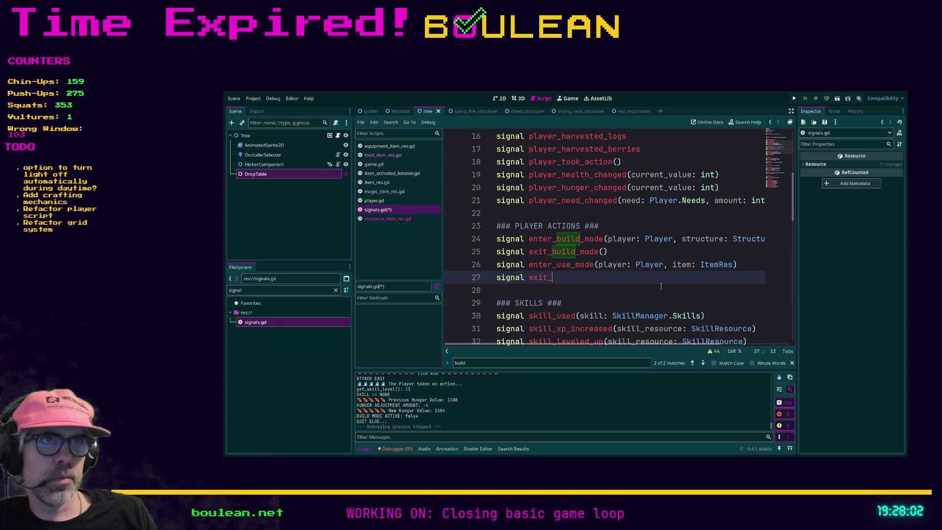
text(mode())
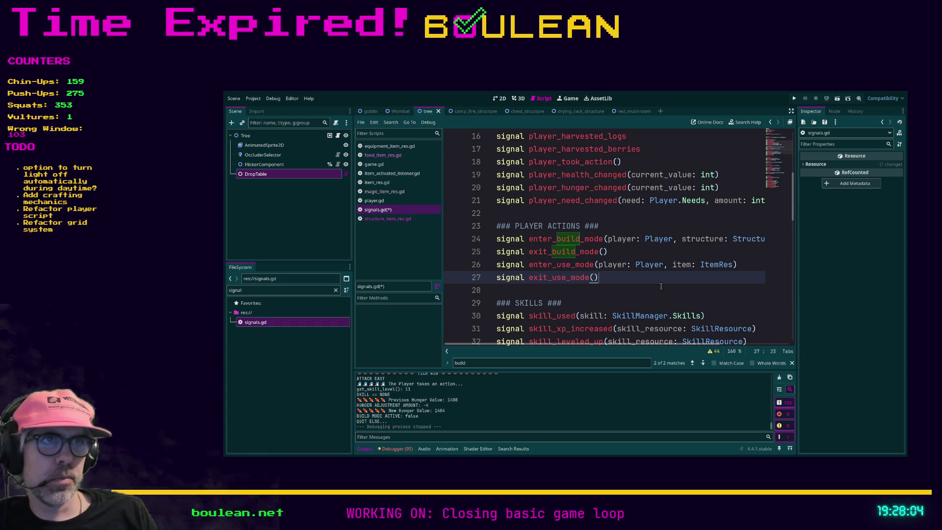
key(Down)
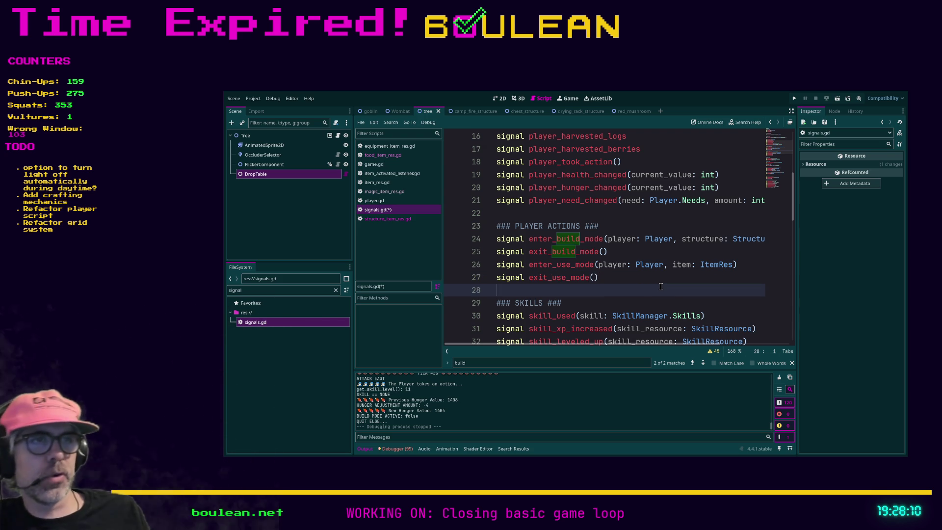
key(ctrl+s)
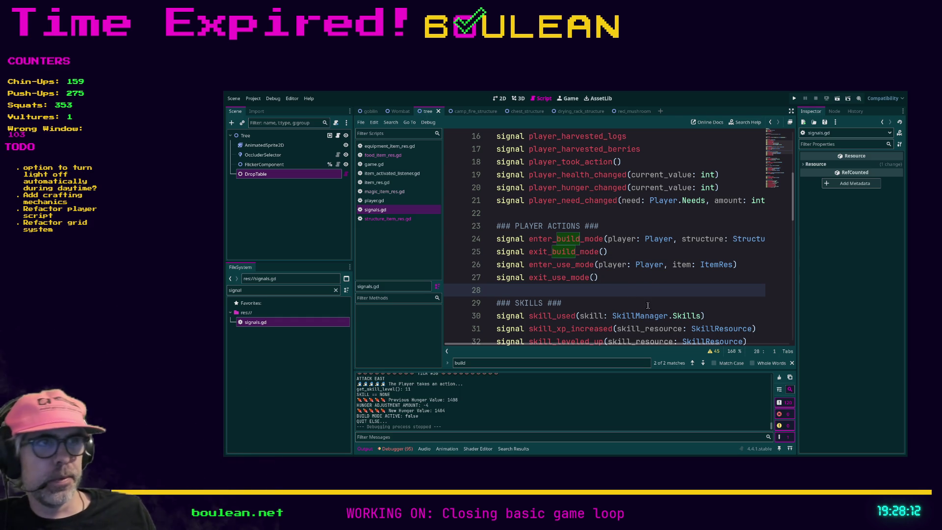
- Close the find bar, add a blank line before SKILLS, and search the project for enter_build_mode
click(791, 364)
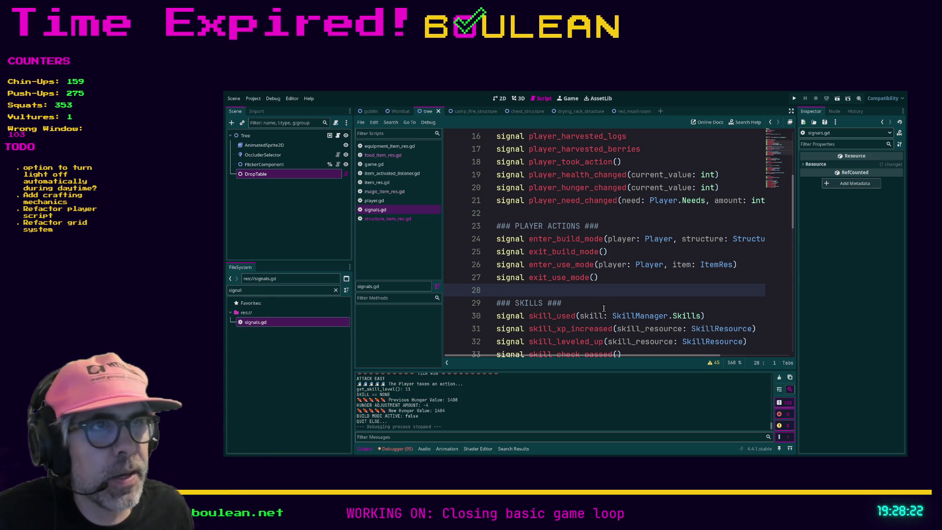
key(Return)
click(566, 290)
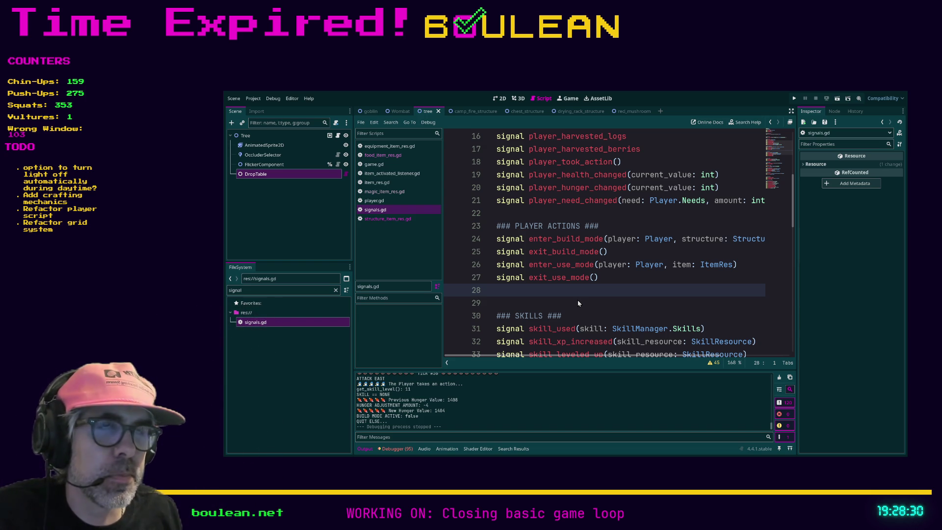
key(ctrl+shift+f)
key(Return)
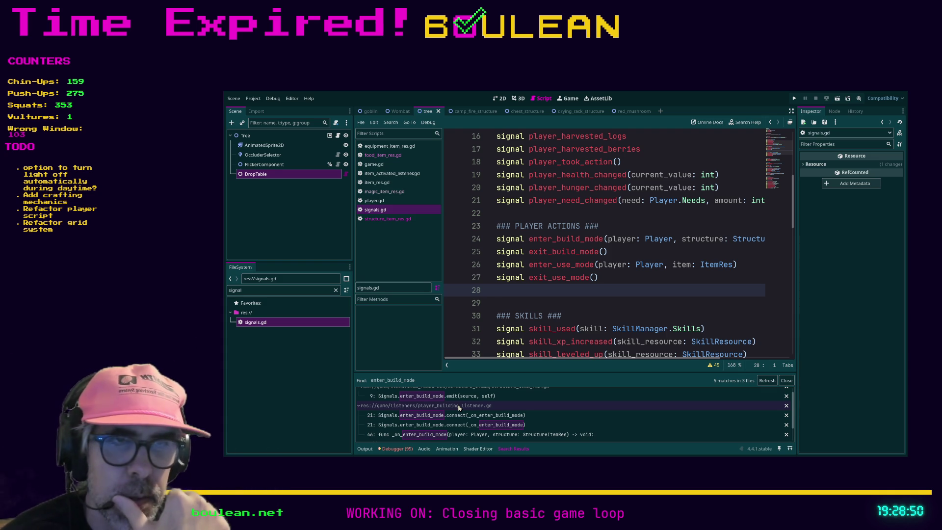
click(458, 406)
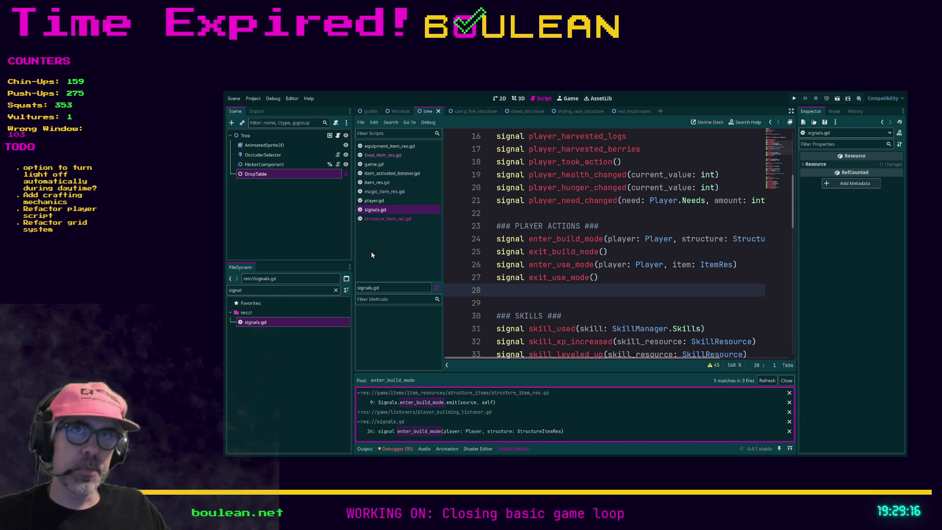
- Replace the FileSystem filter with 'gam' to show the game folder
click(268, 288)
key(ctrl+a)
text(gam)
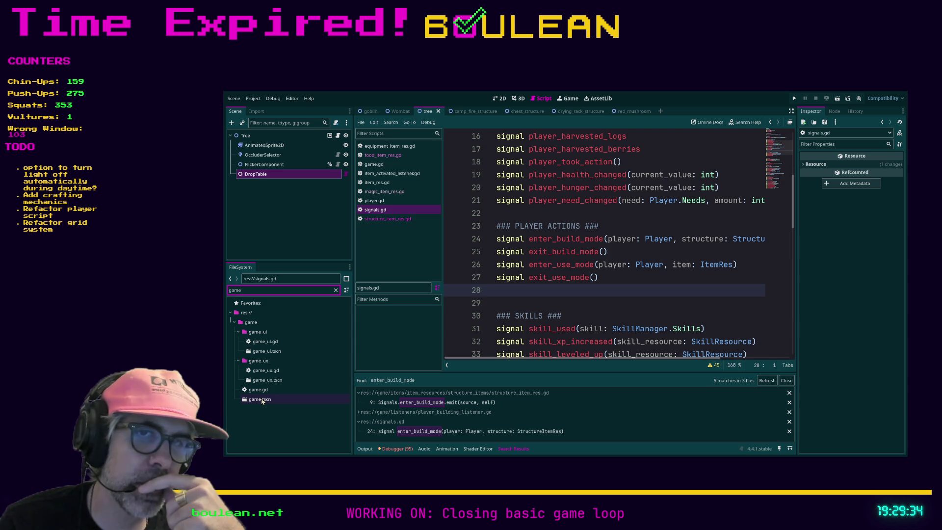
- Open game.tscn and view player_building_listener.gd from the PlayerBuildingListener node
double_click(261, 399)
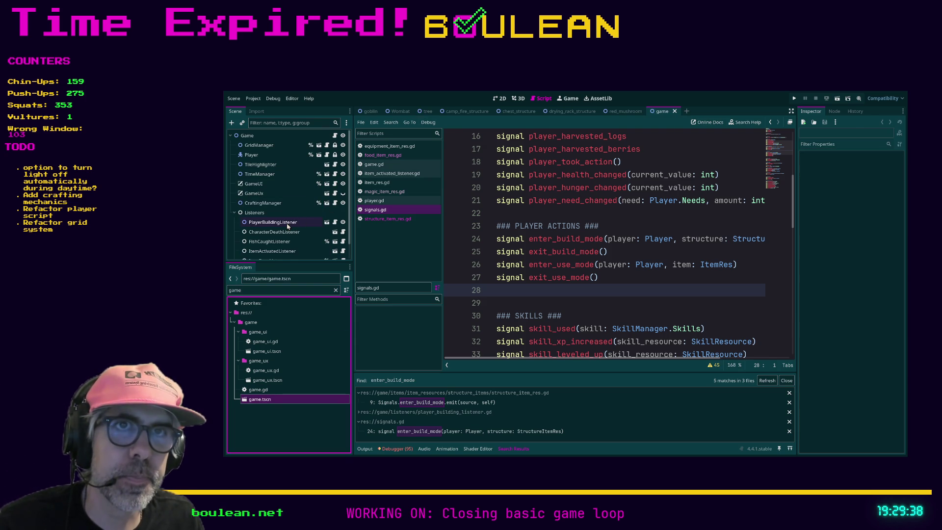
click(288, 224)
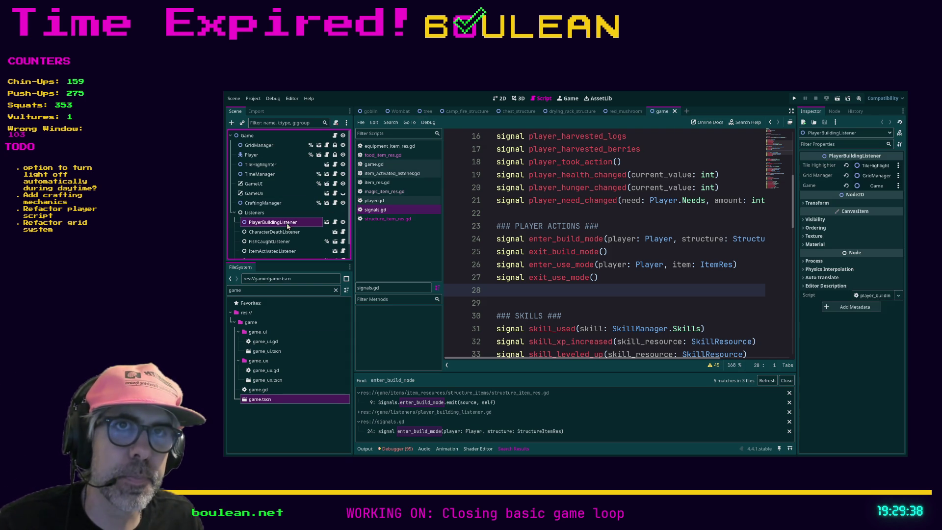
click(335, 224)
scroll(547, 281, up, 15)
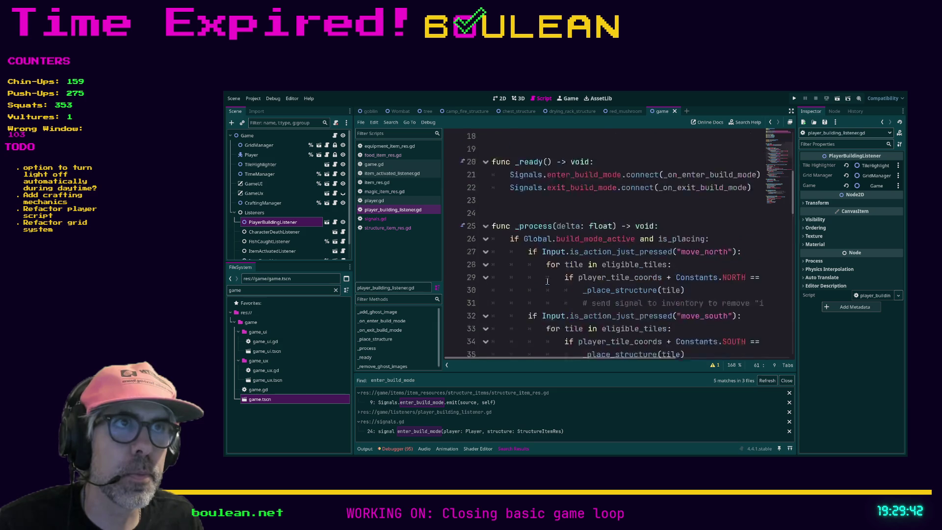
scroll(548, 281, up, 2)
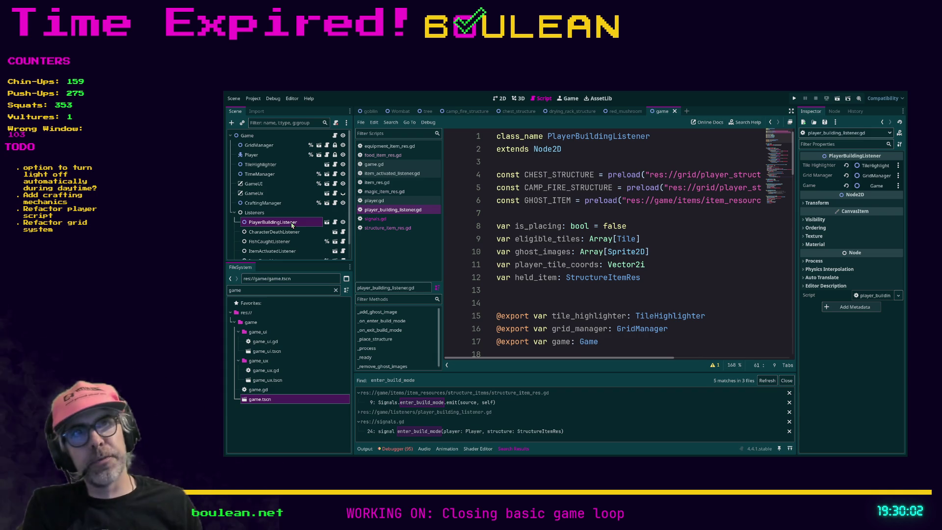
scroll(579, 305, down, 3)
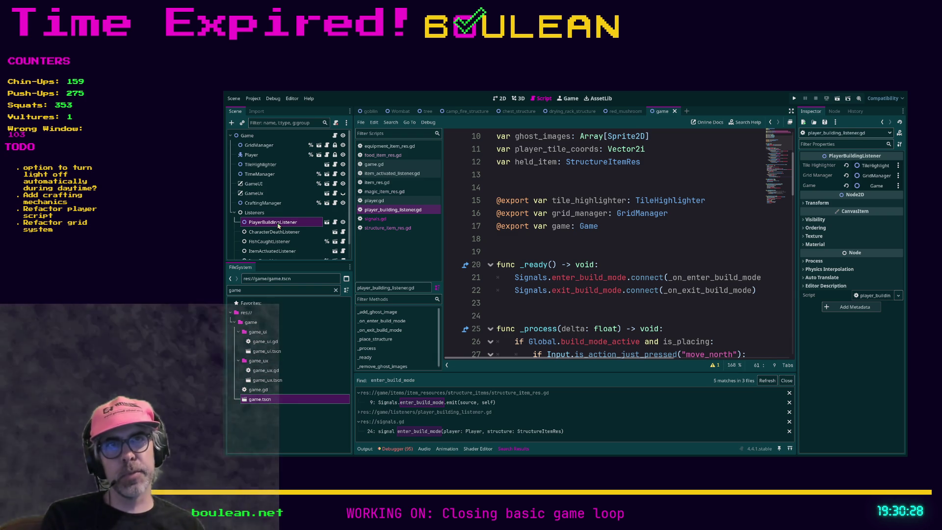
scroll(278, 225, down, 1)
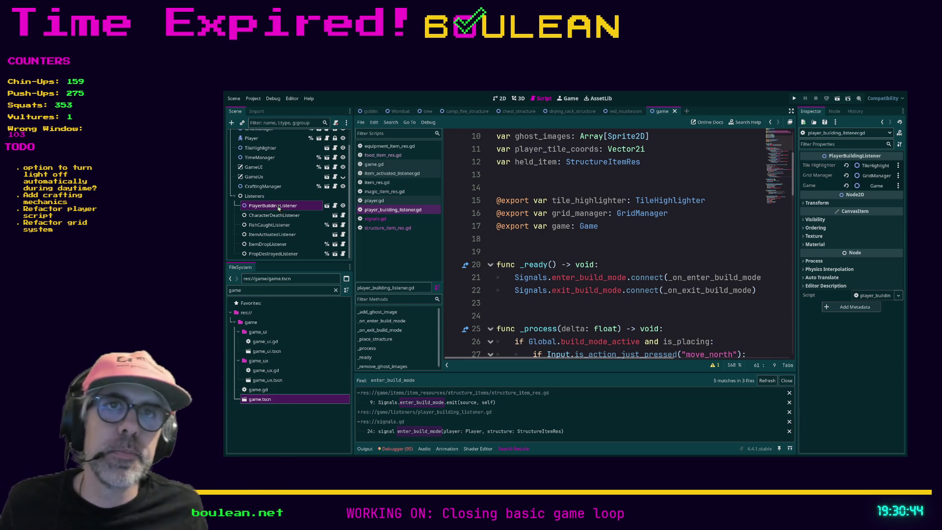
click(267, 198)
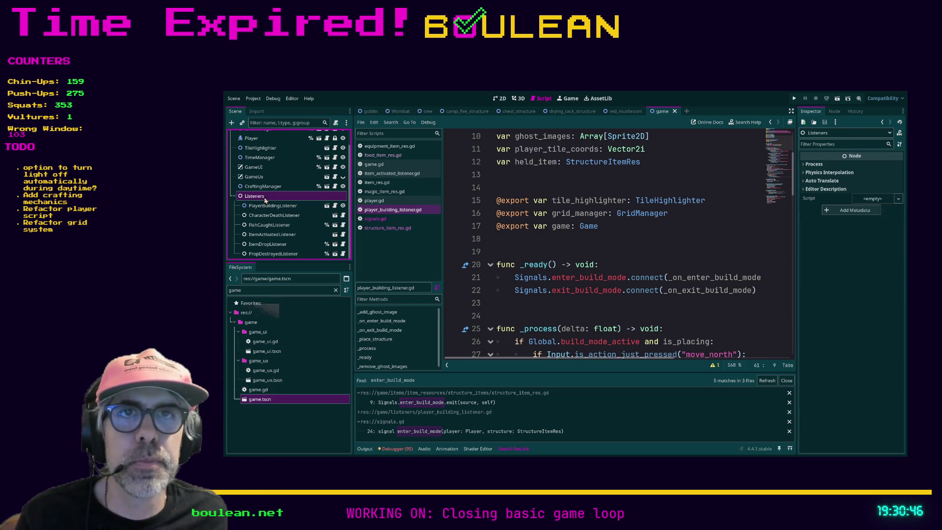
click(300, 208)
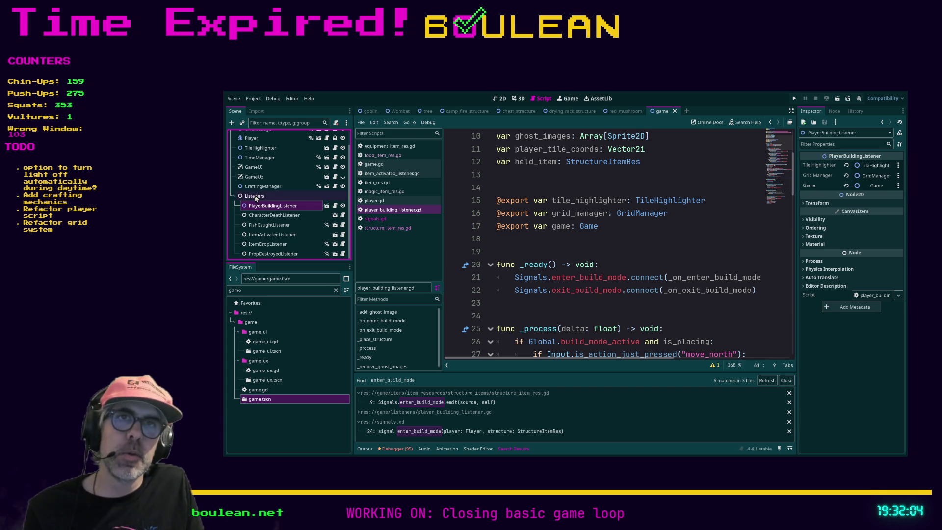
- Add a new Node2D under Listeners and name it UseModeListener
click(256, 197)
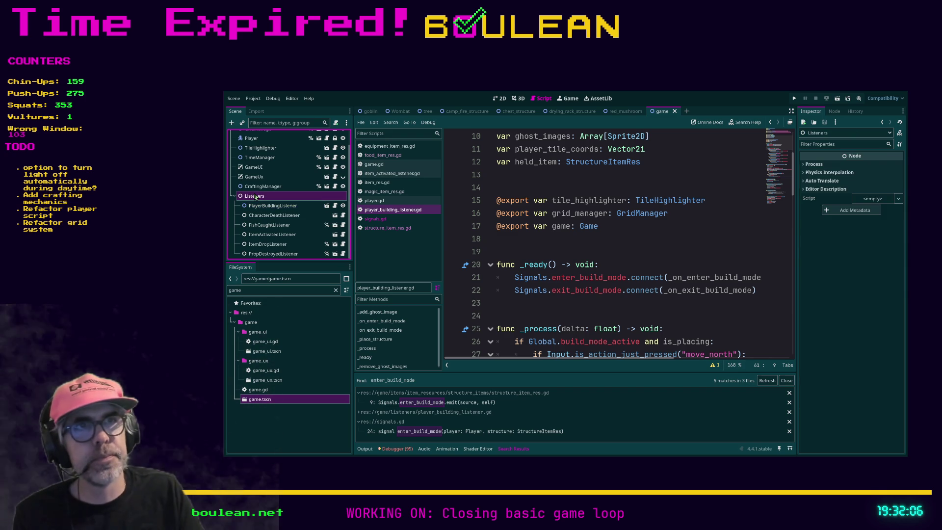
key(ctrl+v)
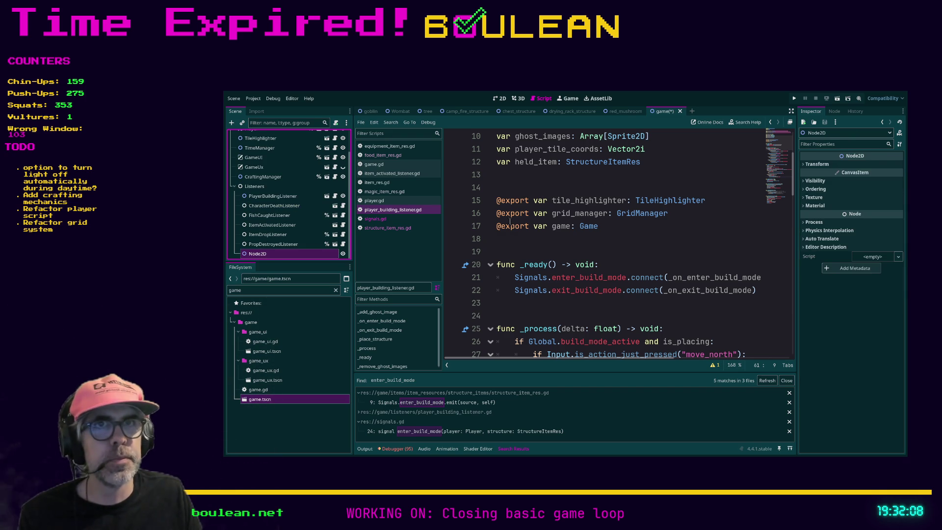
double_click(289, 257)
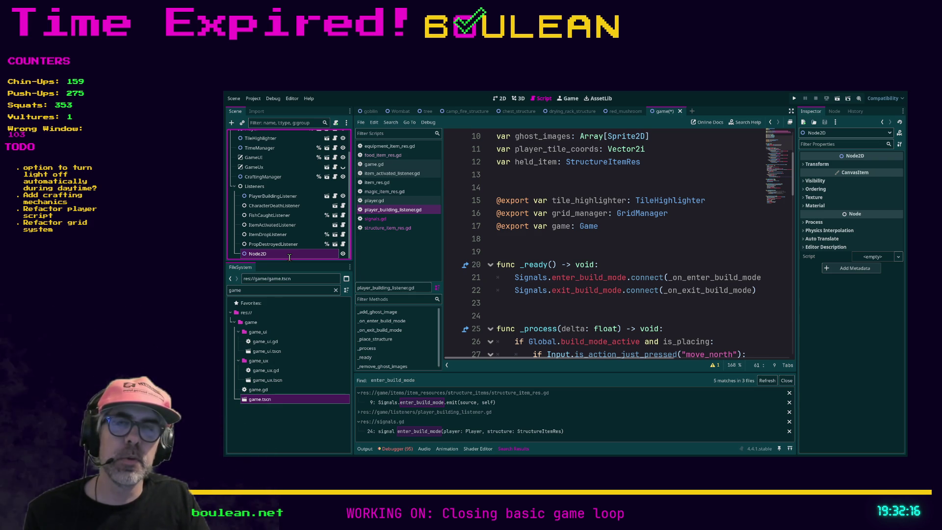
text(UseModeListener)
key(Return)
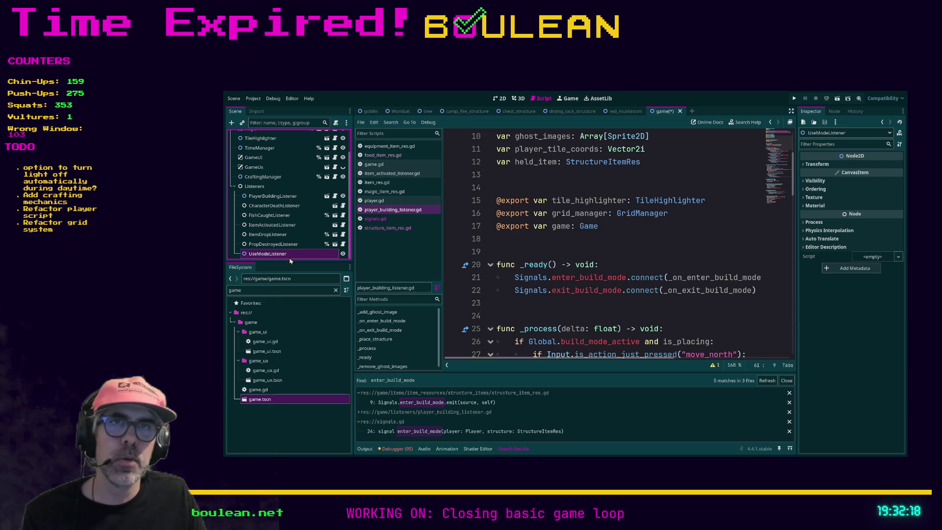
- Filter FileSystem for 'player_bu' and select the listeners folder holding the matches
click(280, 291)
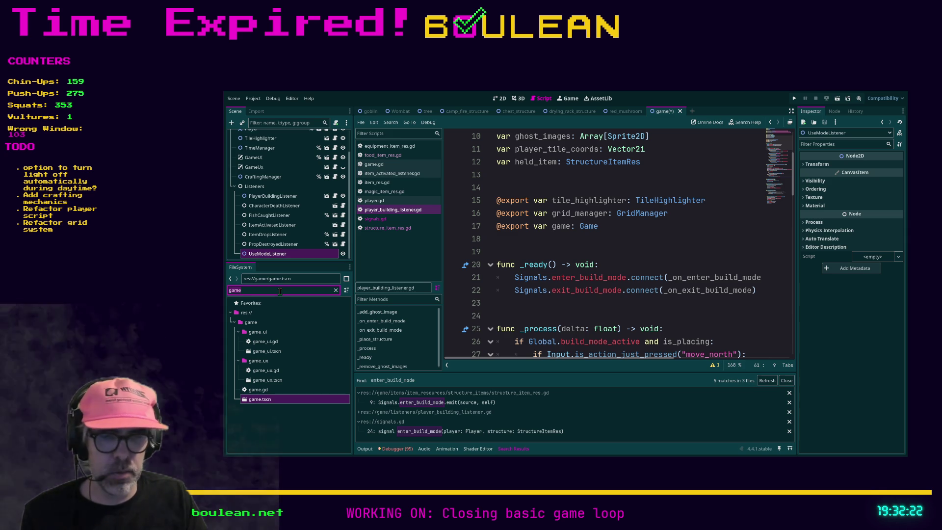
key(BackSpace)
key(BackSpace)
key(BackSpace)
text(playerbuil)
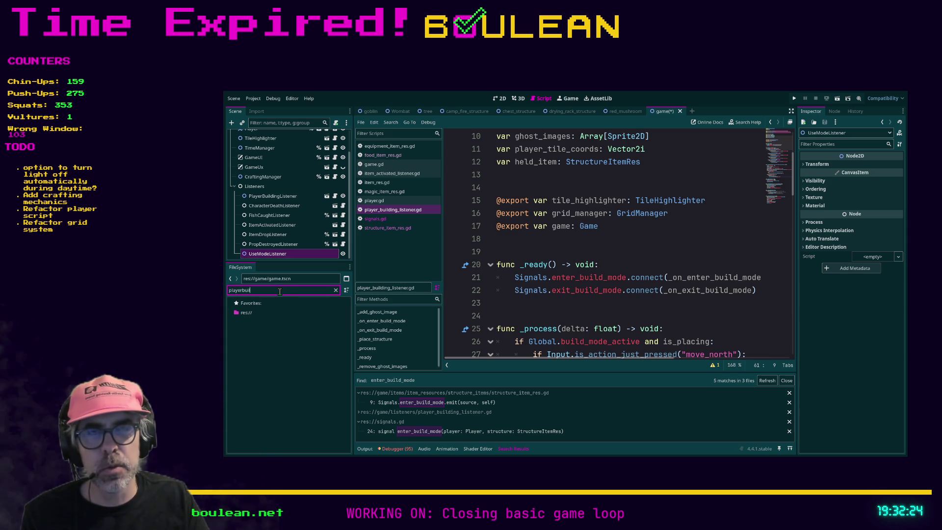
key(BackSpace)
key(BackSpace)
text(_bu)
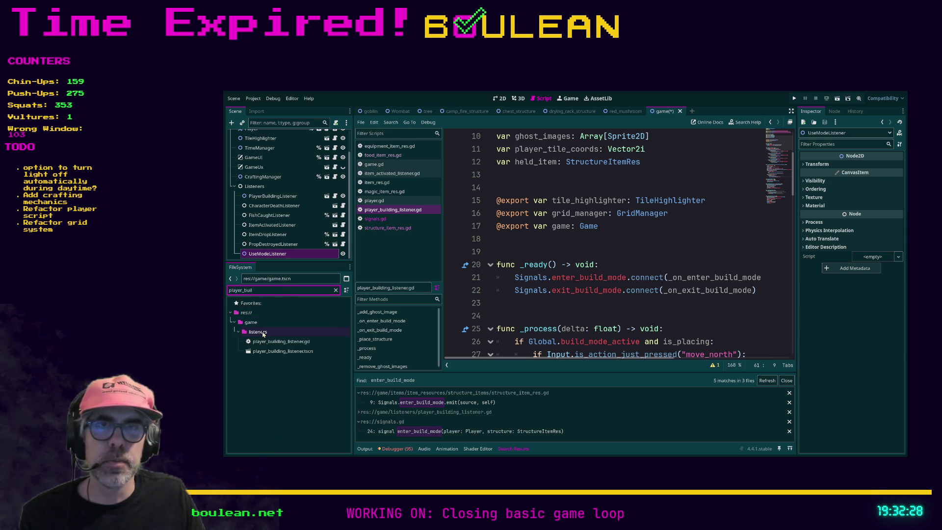
click(263, 333)
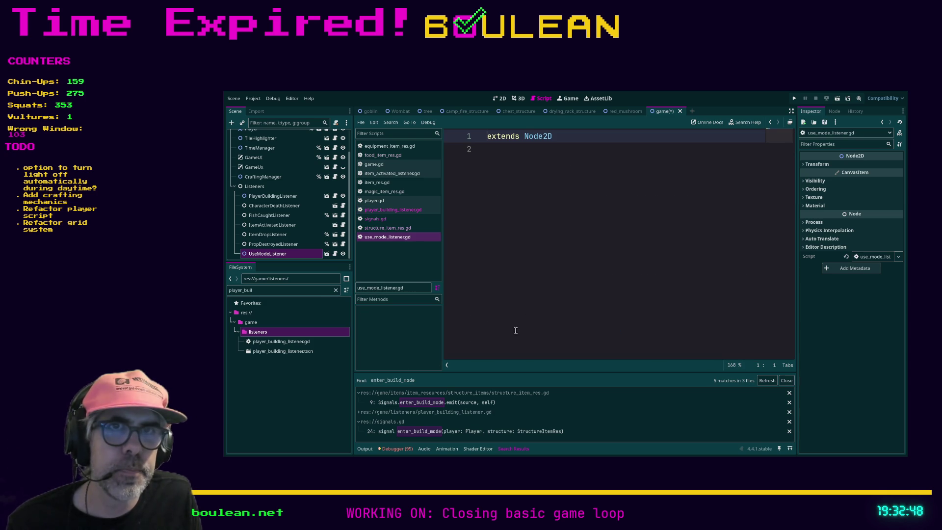
- Clear the filter and rename player_building_listener.tscn and .gd to build_mode_listener
click(337, 290)
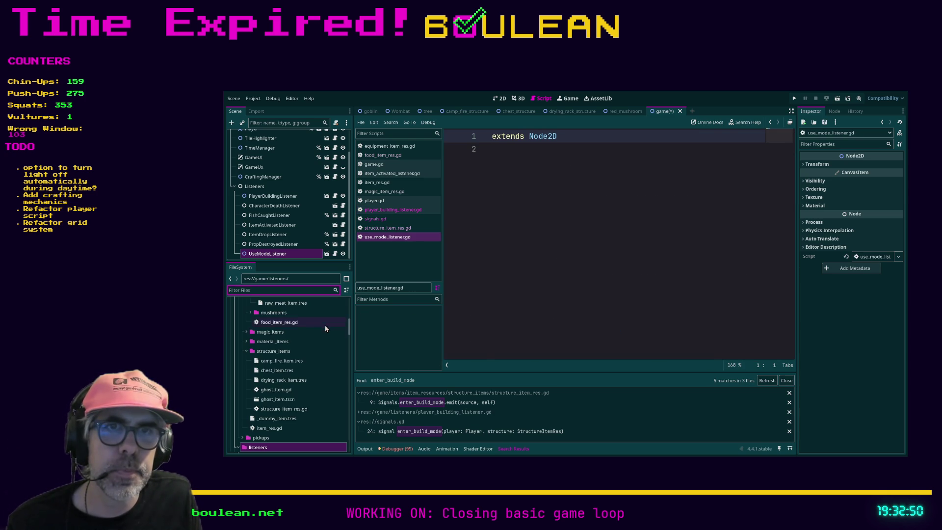
scroll(325, 337, down, 2)
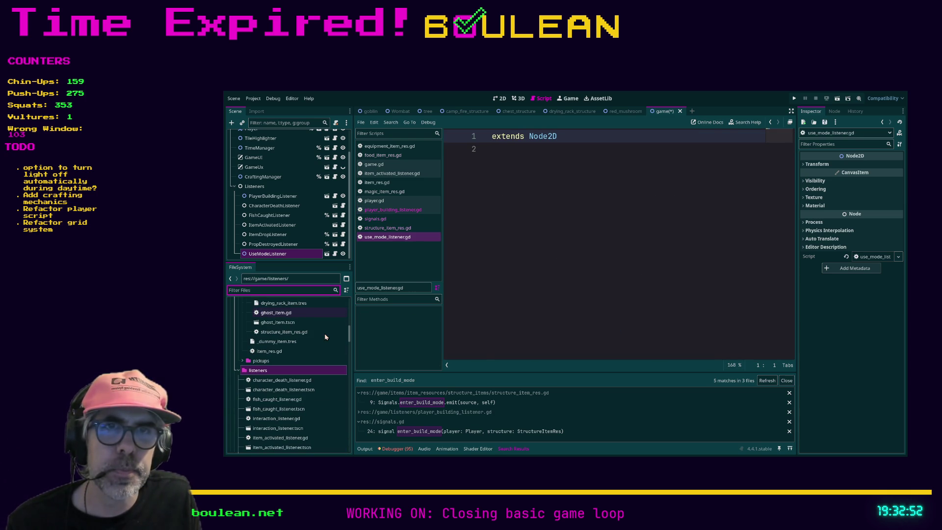
scroll(322, 343, down, 3)
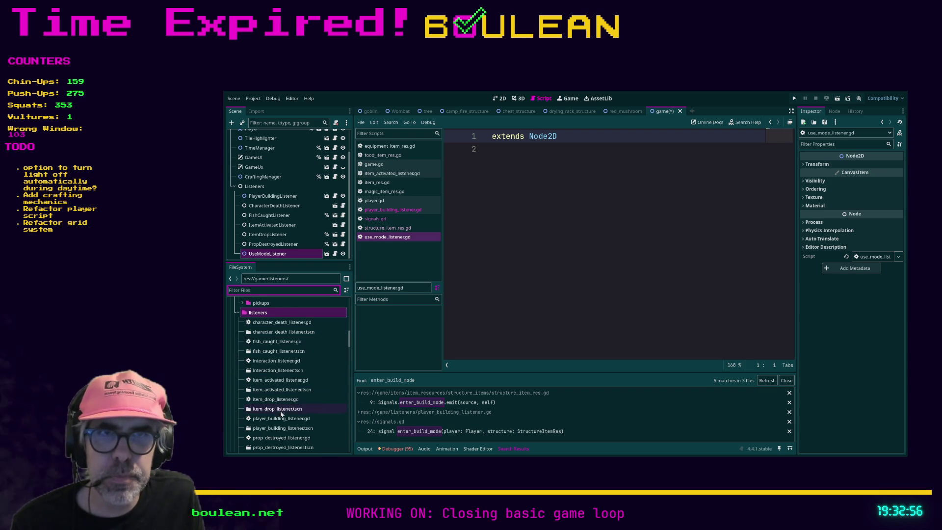
click(283, 428)
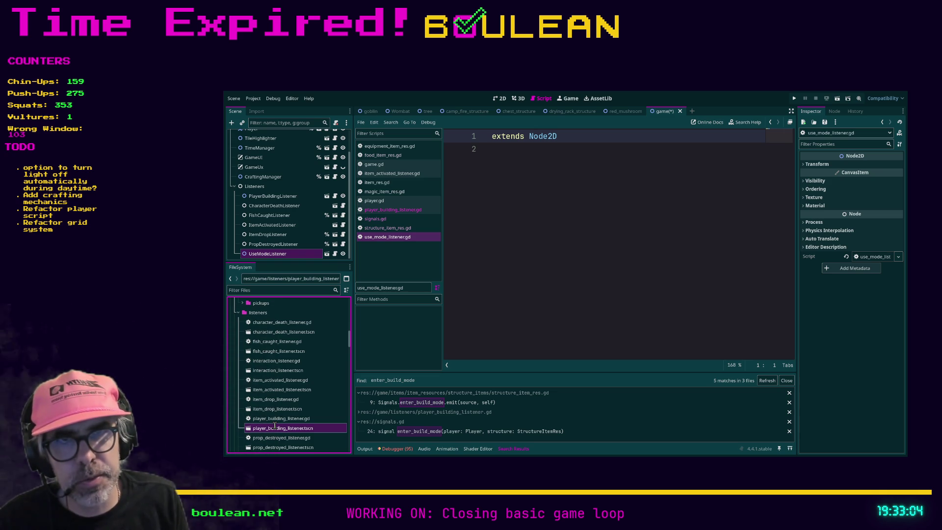
key(ctrl+s)
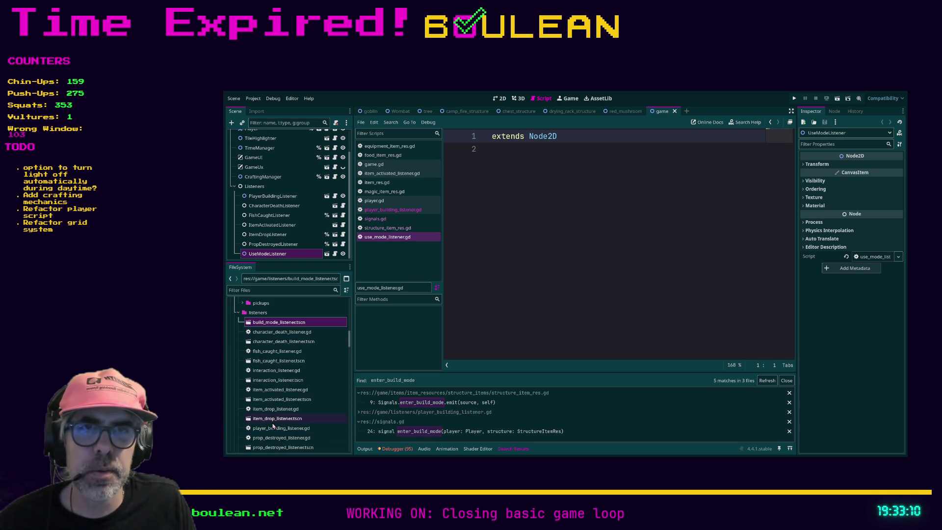
click(293, 427)
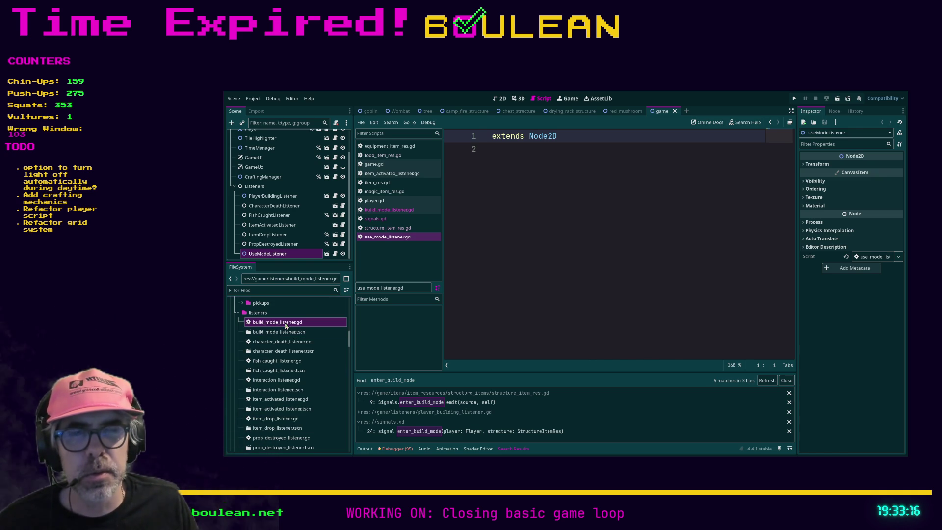
- Change the class_name in build_mode_listener.gd from PlayerBuildingListener to BuildModeListener
double_click(287, 325)
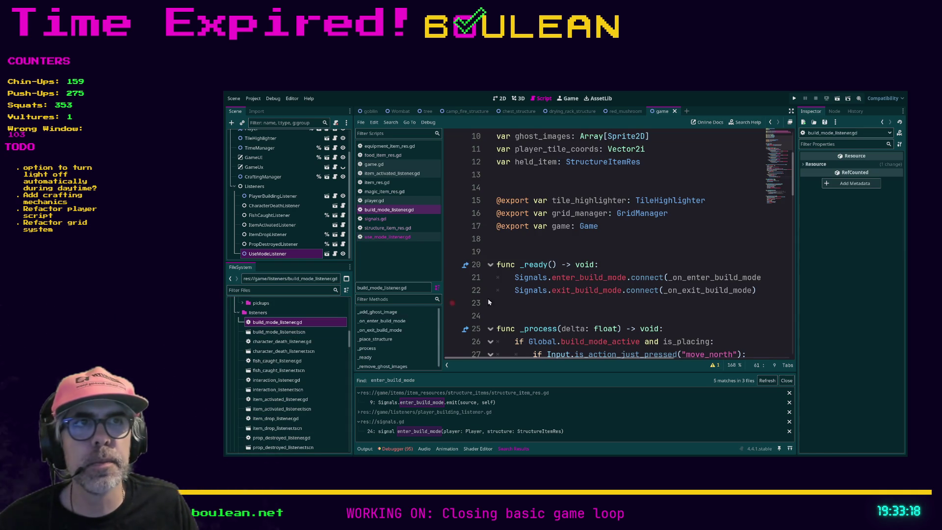
scroll(610, 277, up, 3)
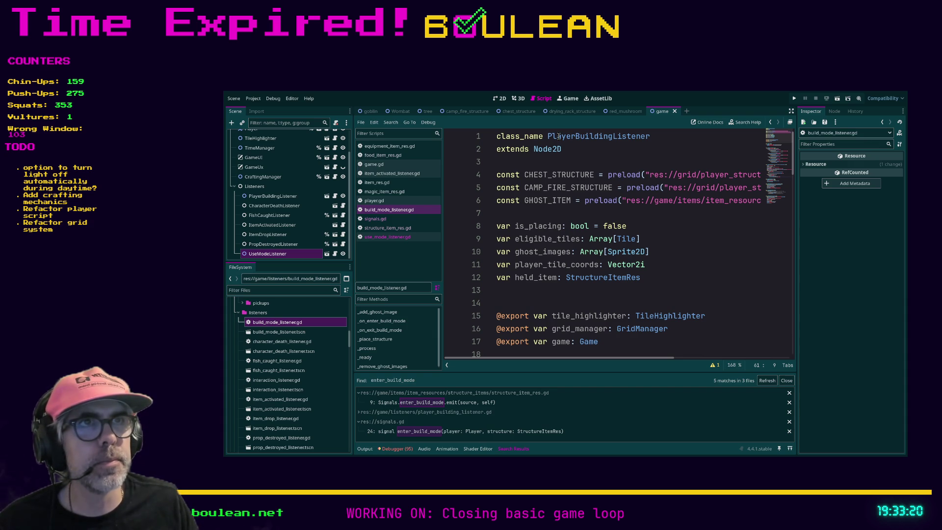
drag(547, 136, 662, 137)
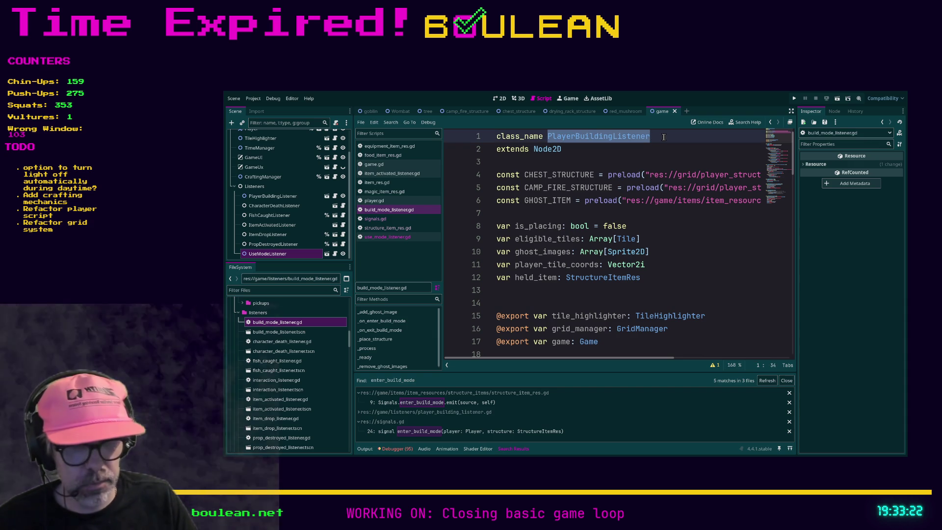
text(BuildModeListener)
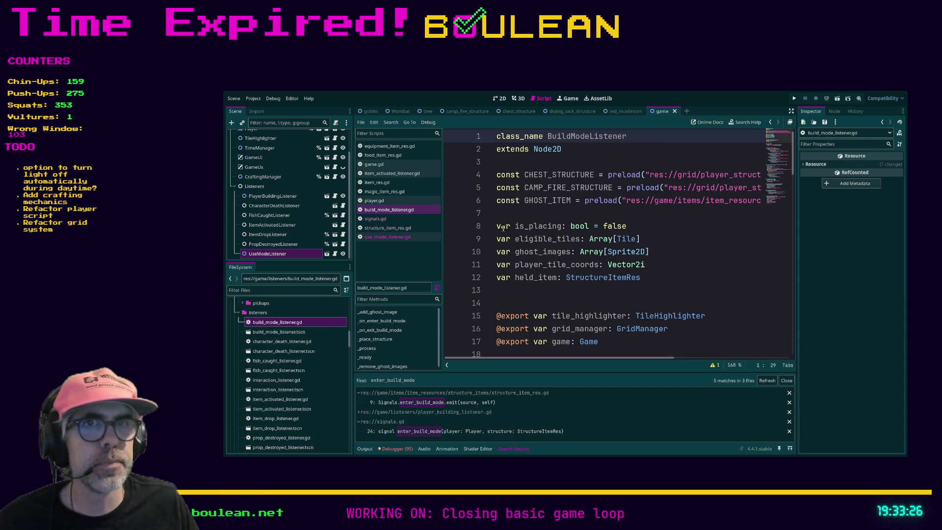
- Rename build_mode_listener.tscn's root node to BuildModeListener and save the scene
double_click(293, 332)
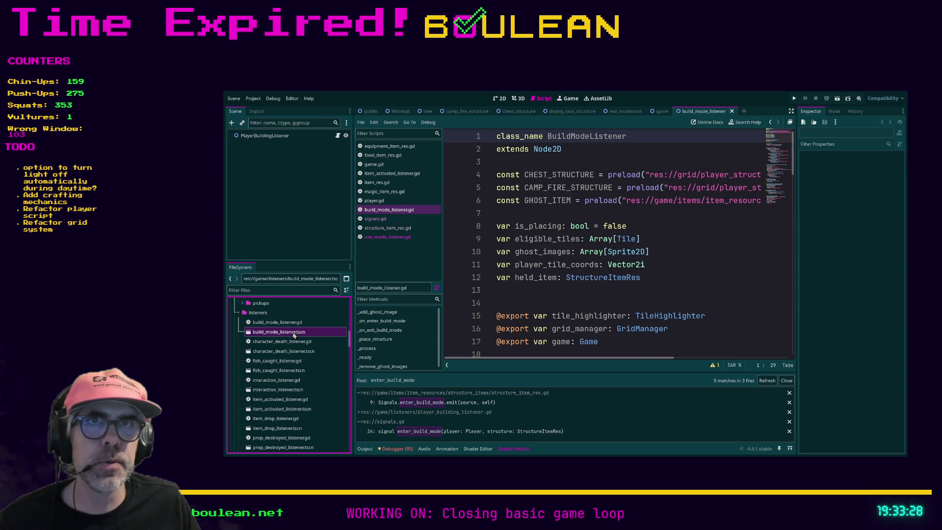
click(265, 135)
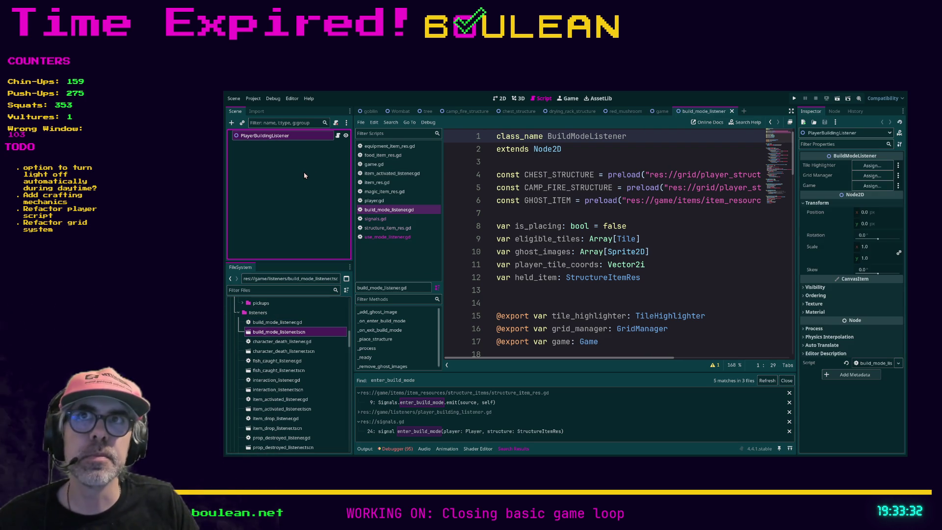
text(BuildModeListener)
key(Return)
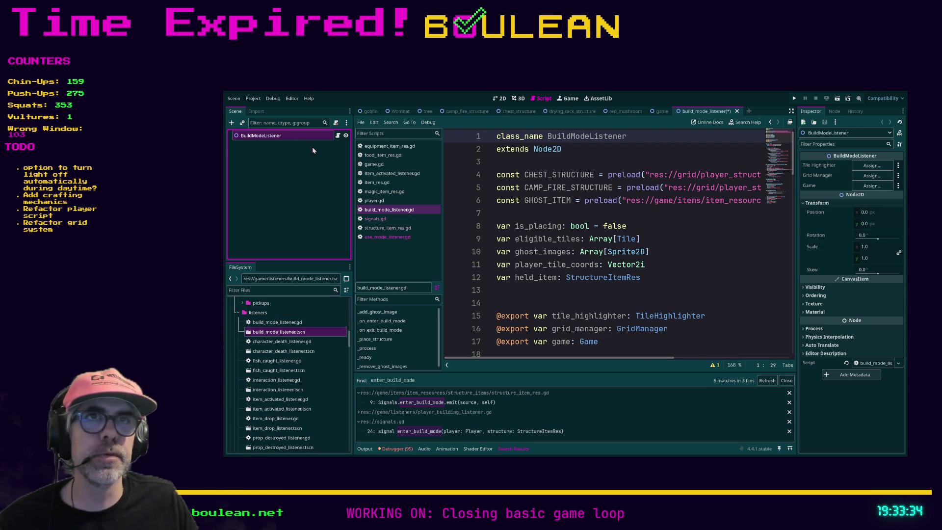
click(660, 238)
key(ctrl+s)
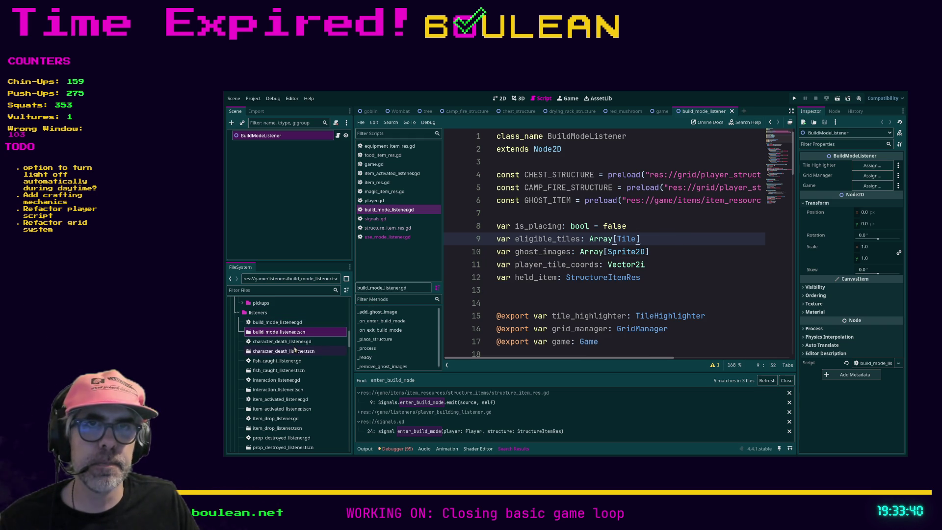
scroll(297, 403, down, 2)
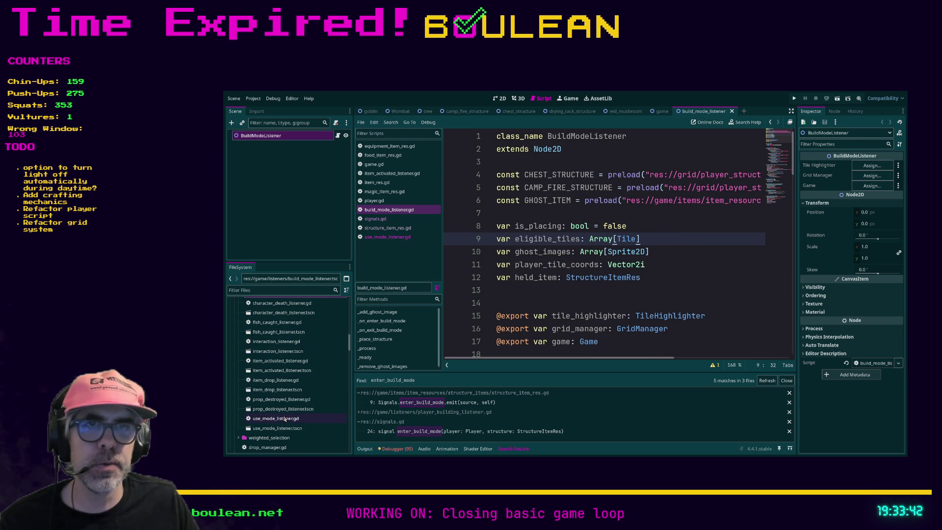
- Add 'class_name UseModeListener' above extends Node2D in use_mode_listener.gd and save
double_click(285, 418)
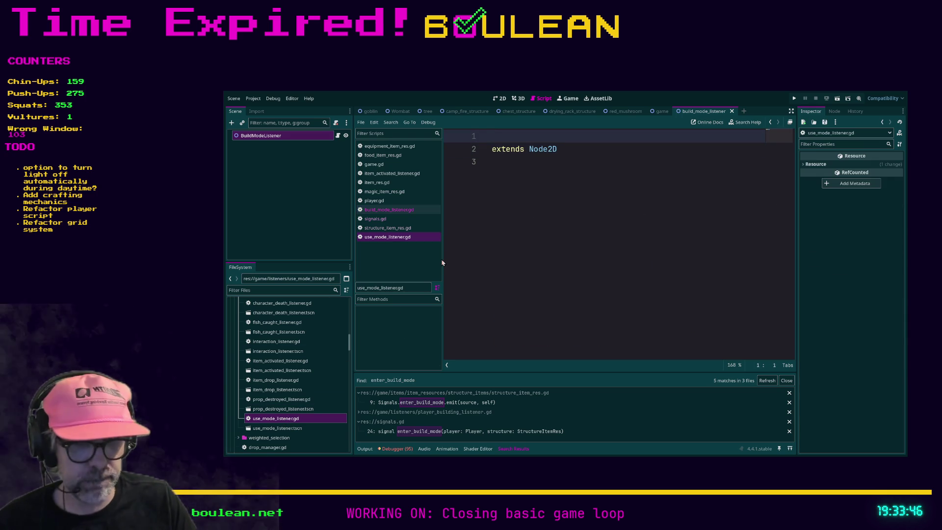
key(ctrl+a)
text(class_name )
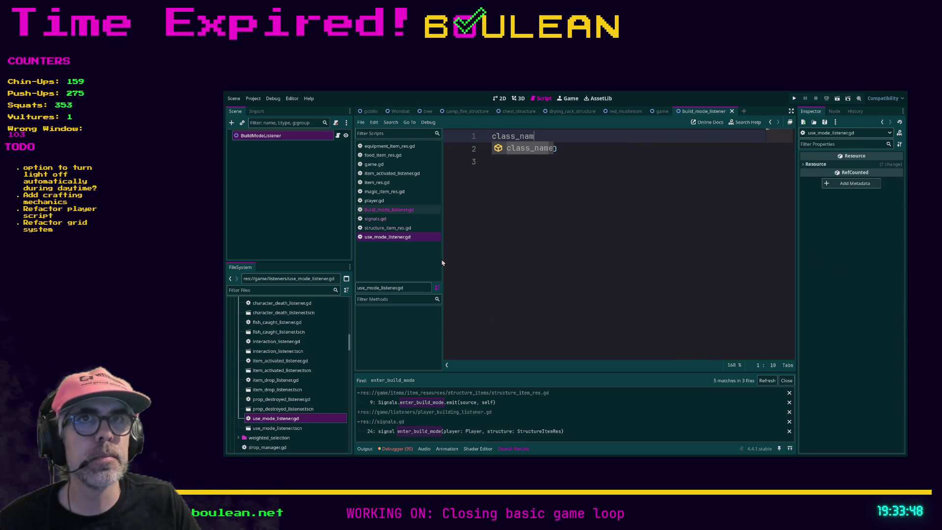
text(UseModeL)
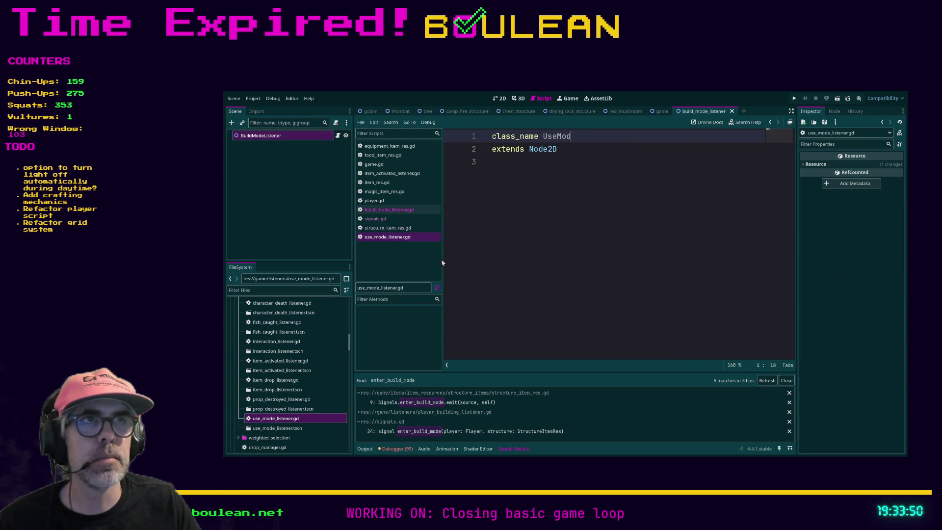
text(istener)
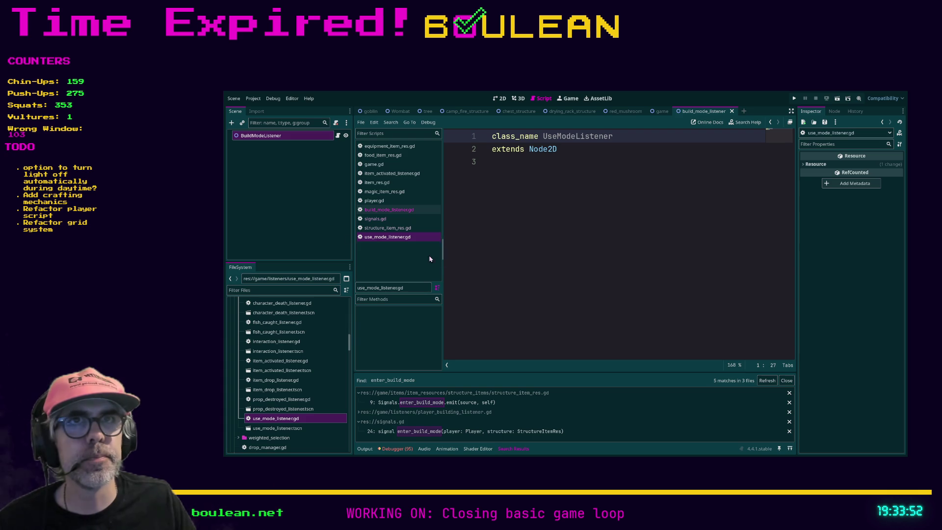
click(273, 137)
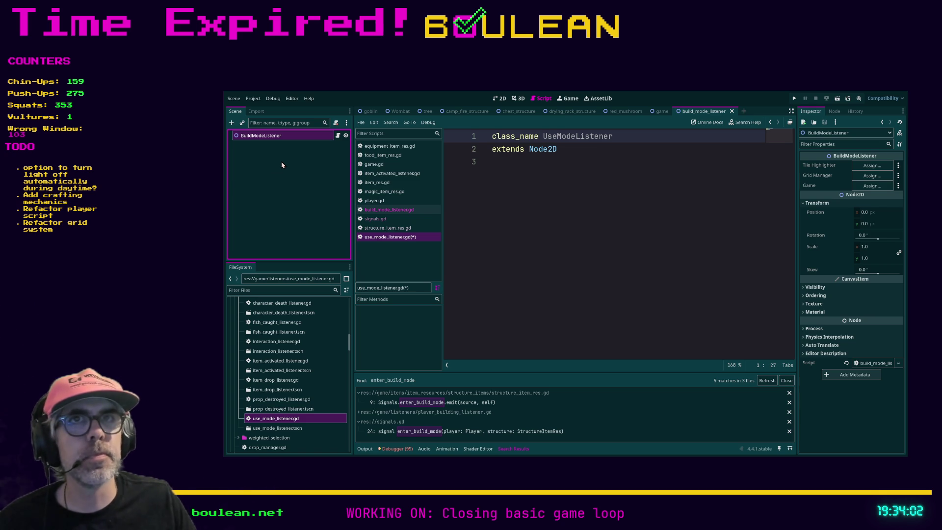
click(543, 205)
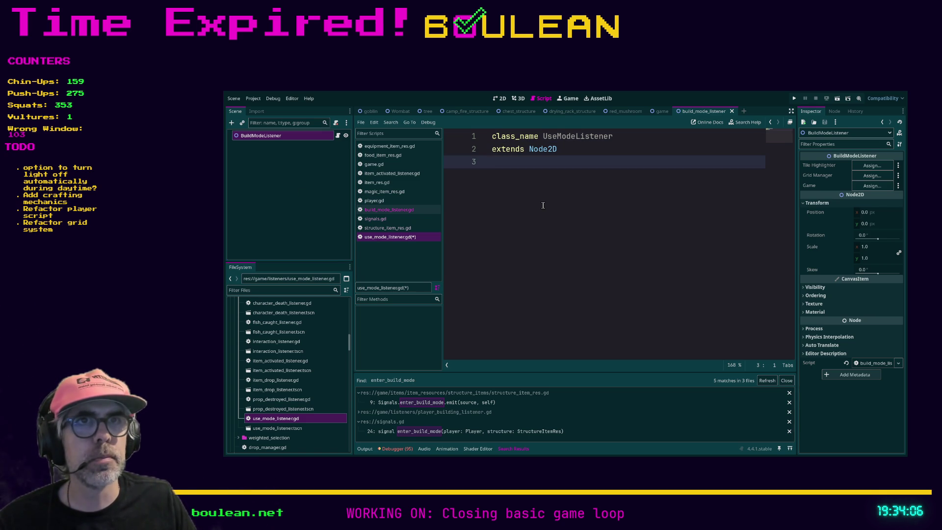
key(ctrl+s)
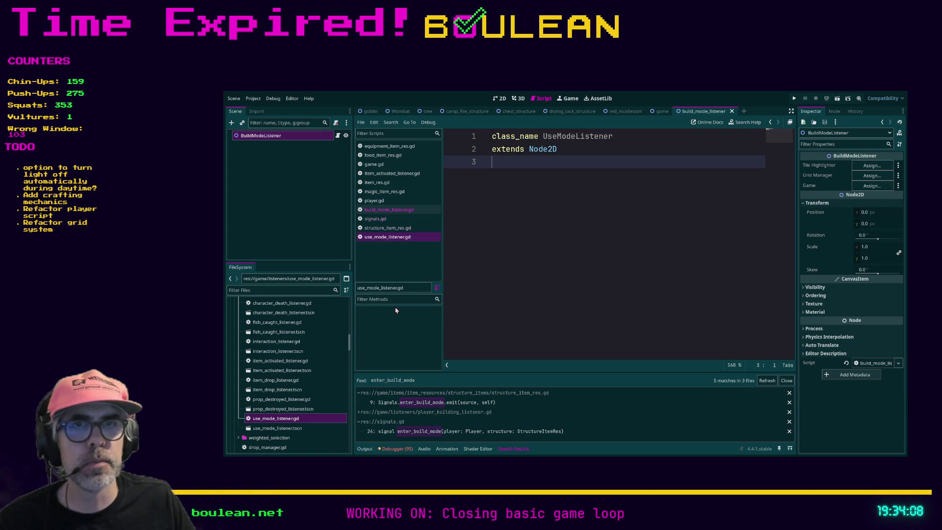
- Attach use_mode_listener.gd to the UseModeListener scene root, save it, and run the project with F5
double_click(277, 428)
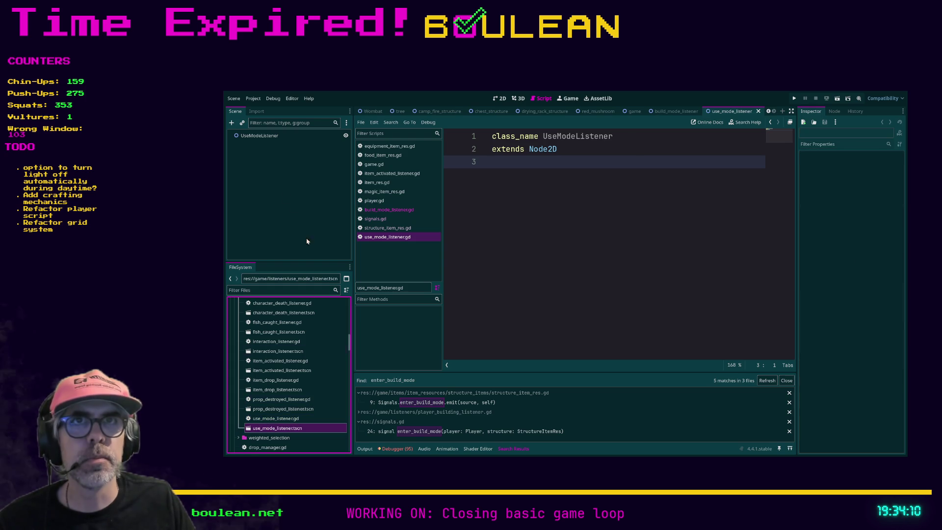
click(260, 136)
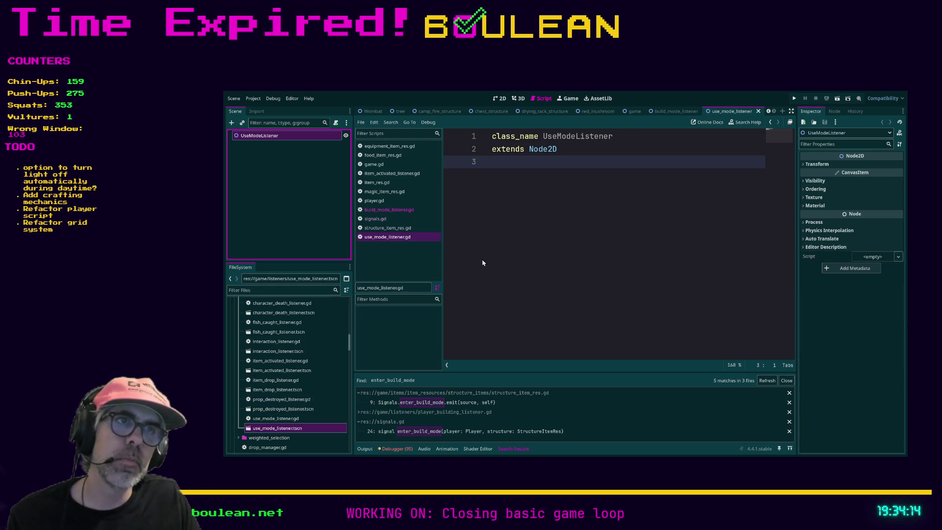
click(634, 111)
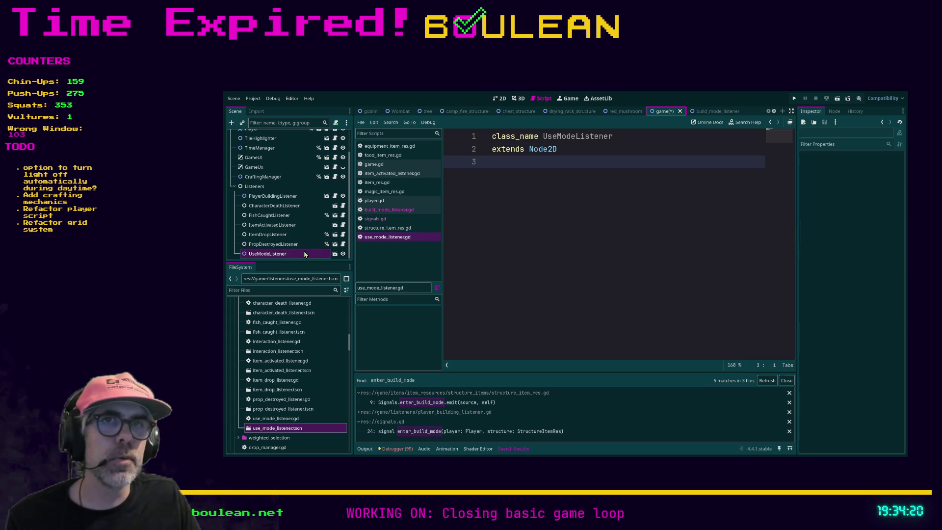
click(706, 113)
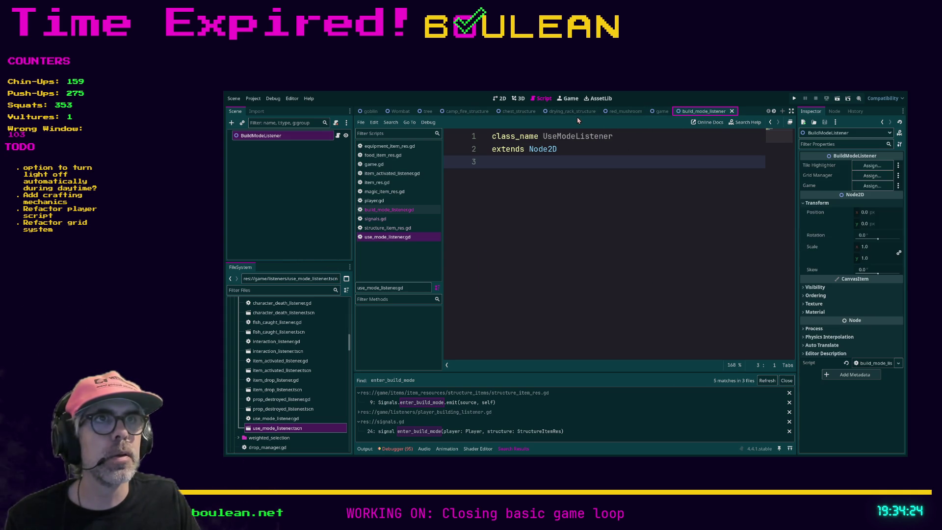
click(774, 113)
click(731, 111)
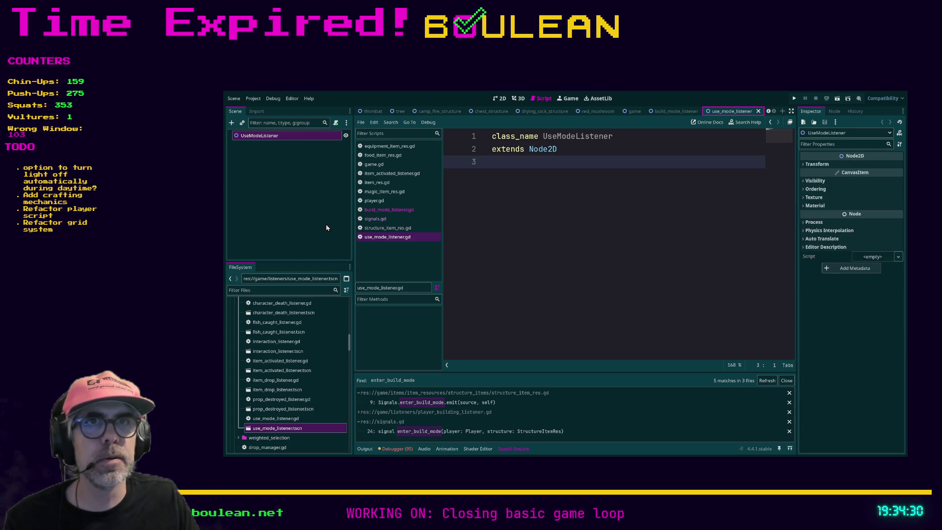
click(531, 333)
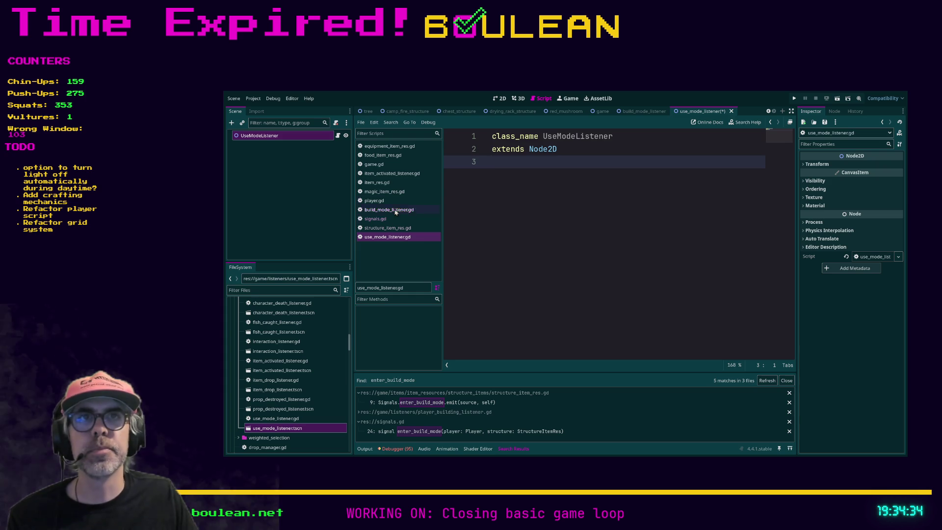
key(ctrl+s)
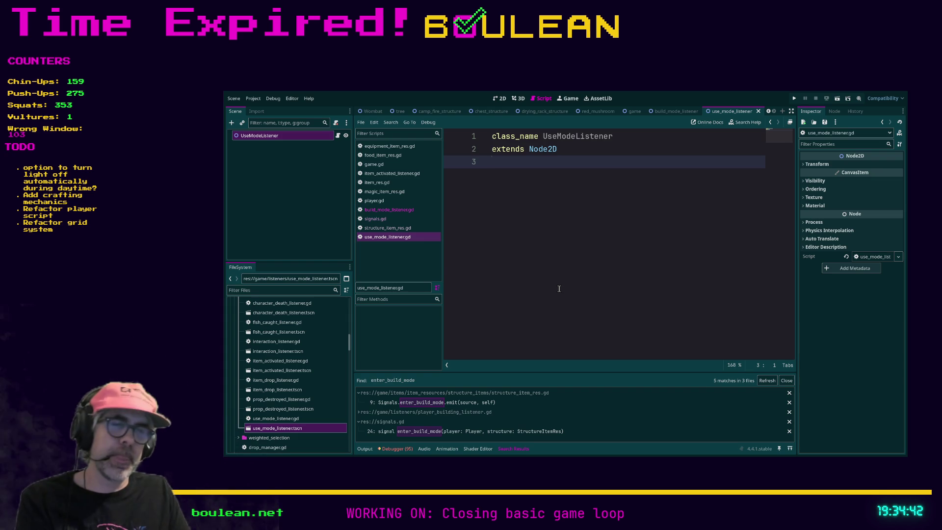
key(F5)
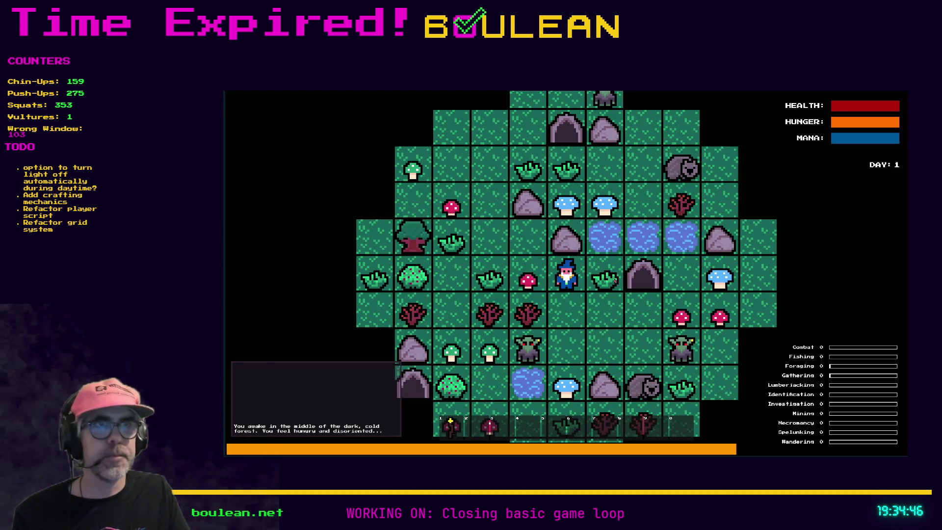
- Pick up a red mushroom and grass, then craft a Chest and place it below the wizard
key(Left)
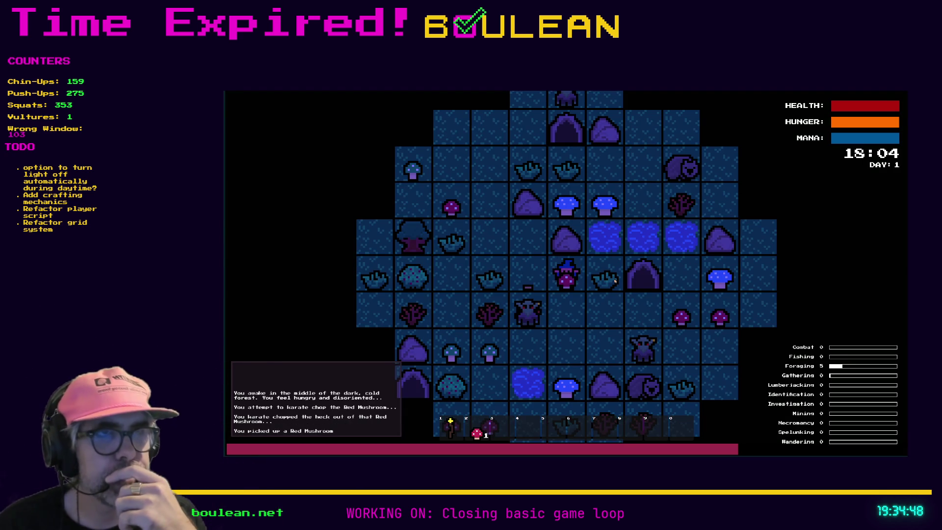
key(Right)
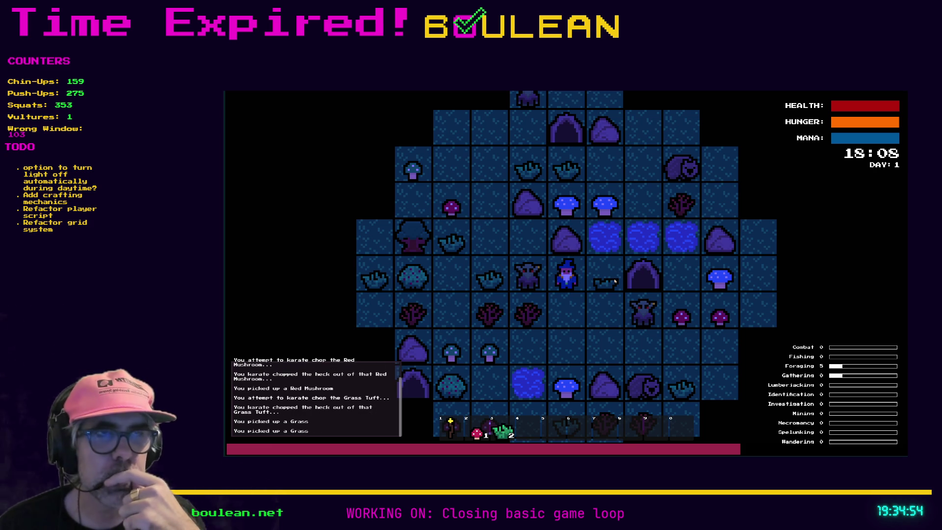
key(c)
click(592, 251)
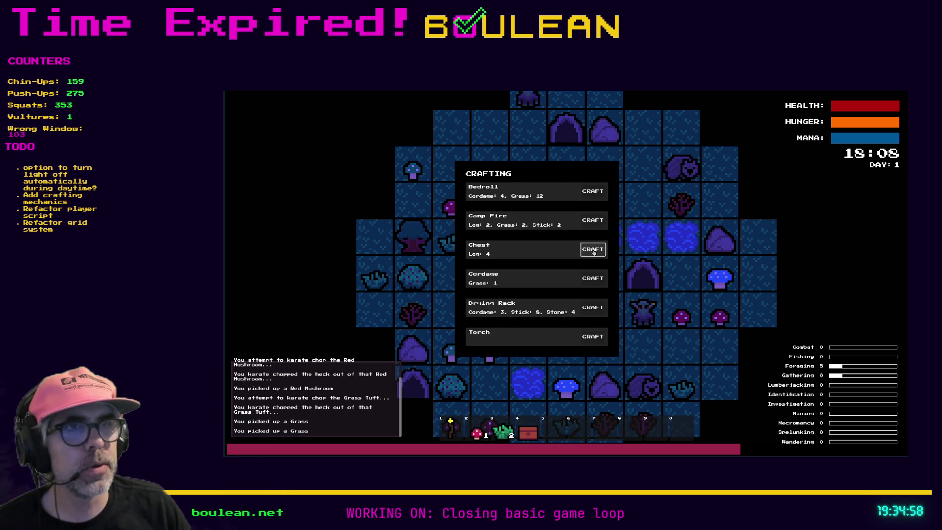
key(c)
key(4)
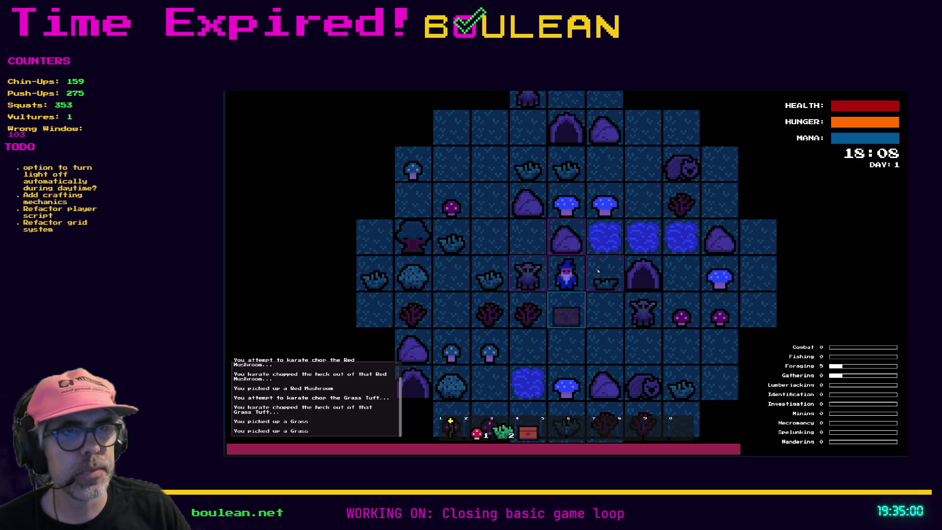
key(space)
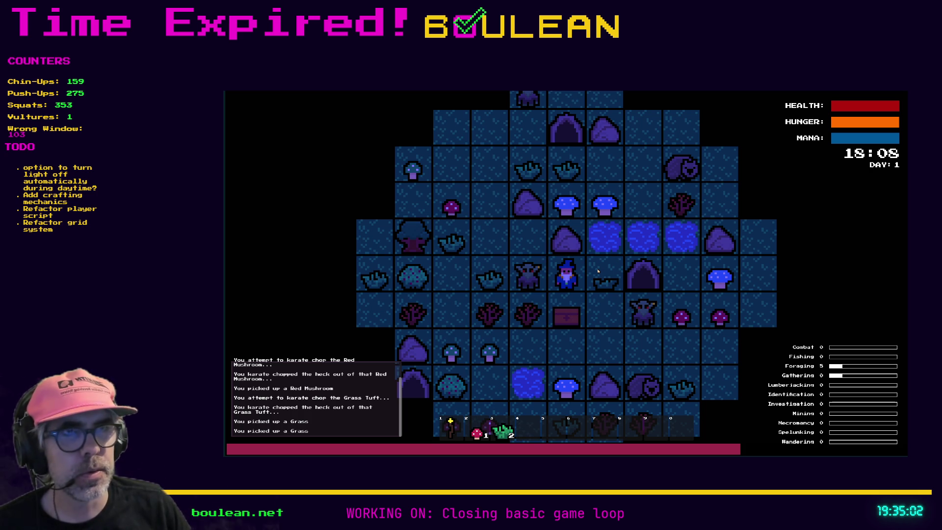
- Craft a second Chest and place it left of the wizard after repositioning
key(c)
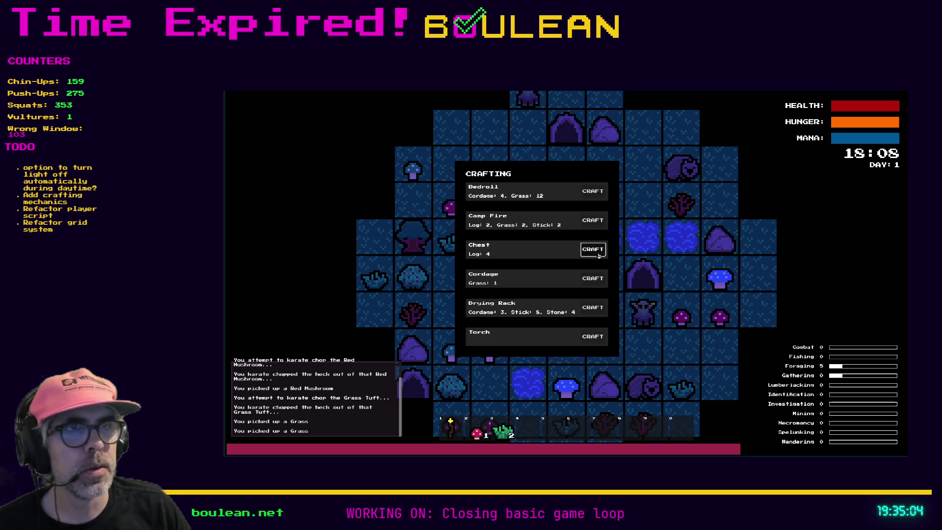
click(595, 250)
key(c)
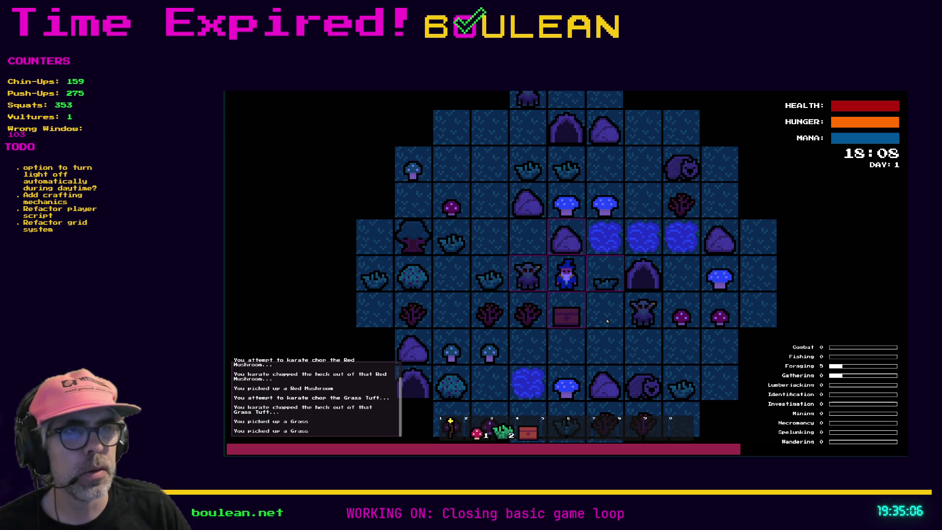
key(Escape)
key(Right)
key(Down)
key(Down)
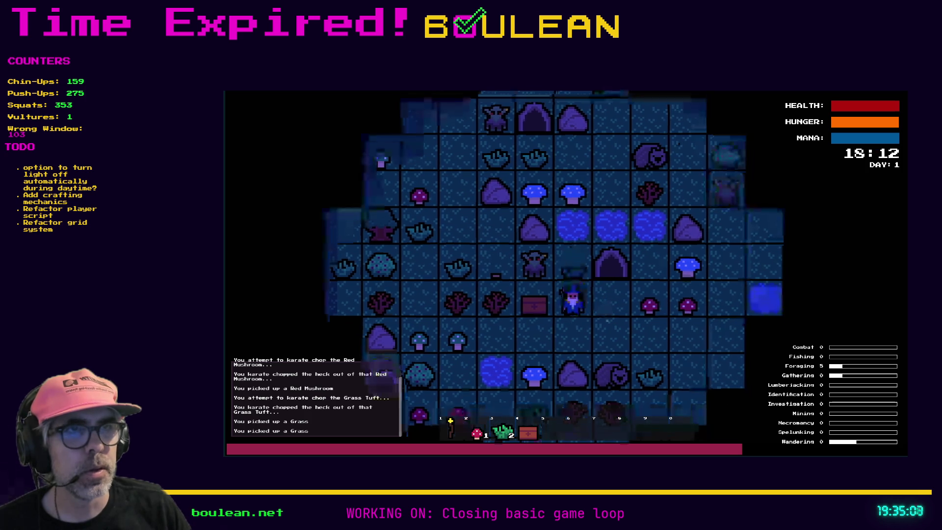
key(Left)
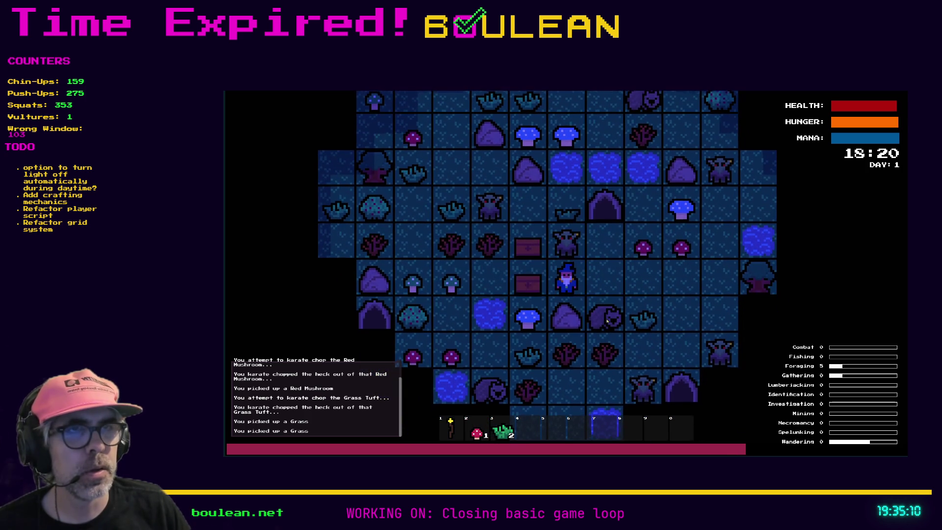
key(Right)
key(Right)
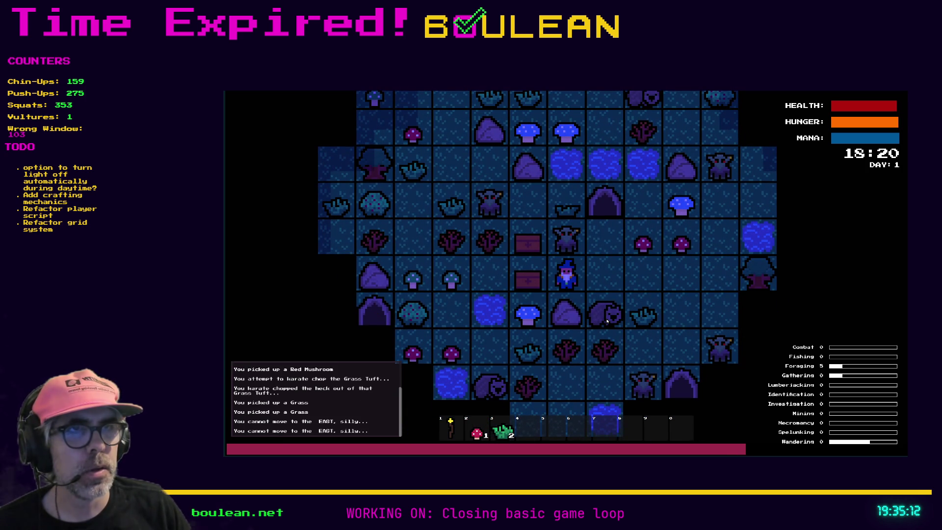
key(Left)
key(Up)
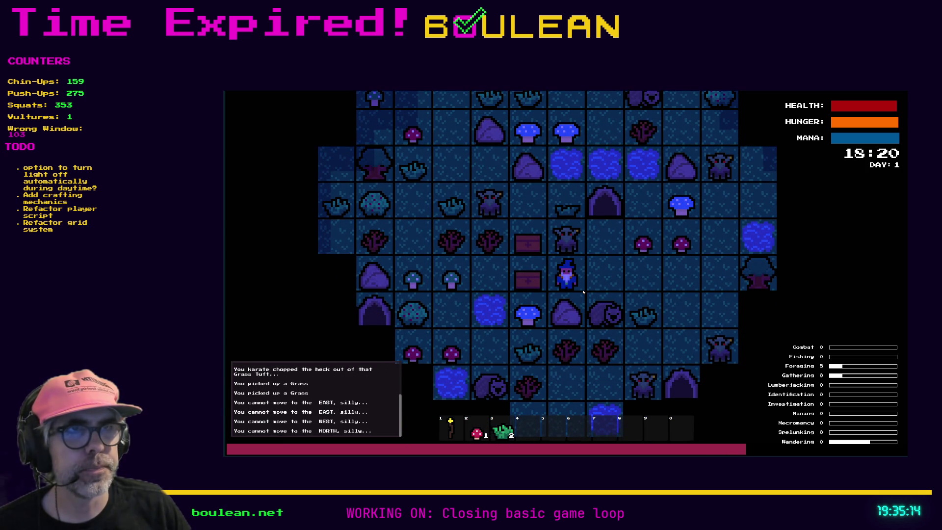
- Remove all goblins via the debug panel, then walk east and pick up another Red Mushroom
key(grave)
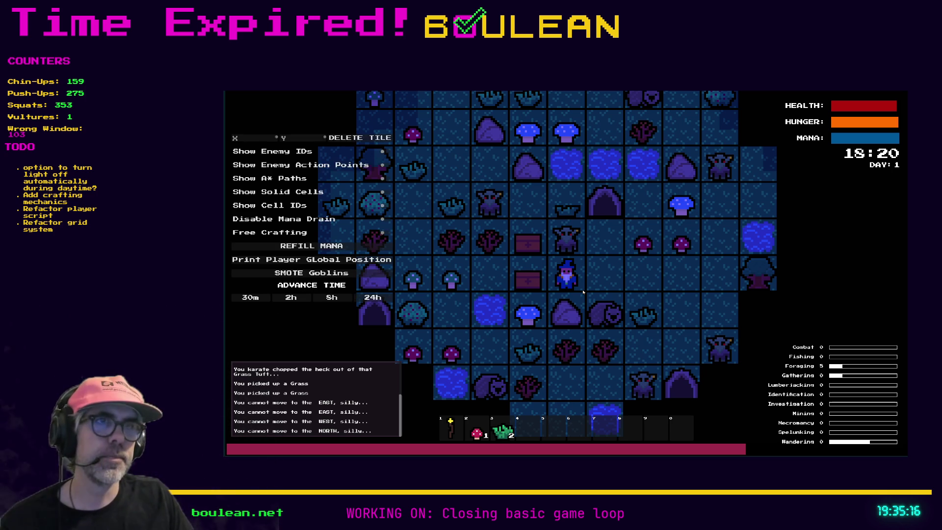
click(352, 274)
key(grave)
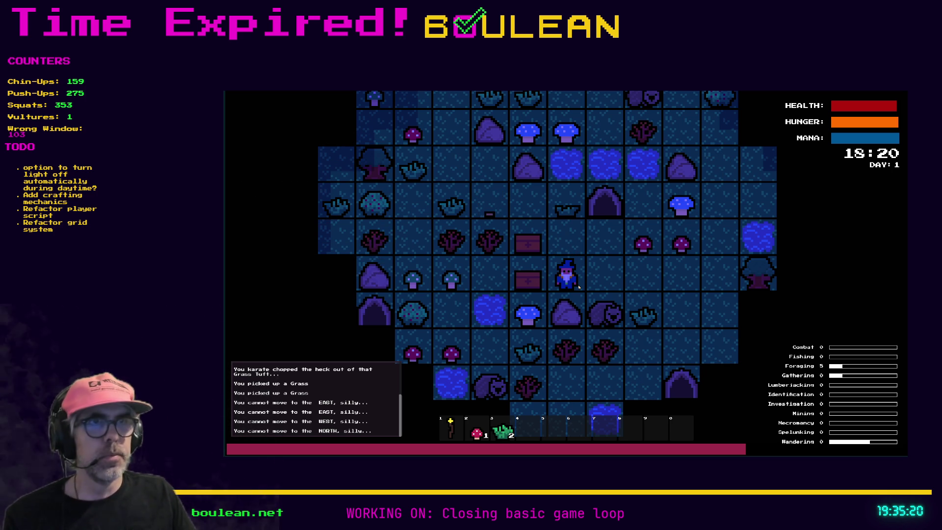
key(d)
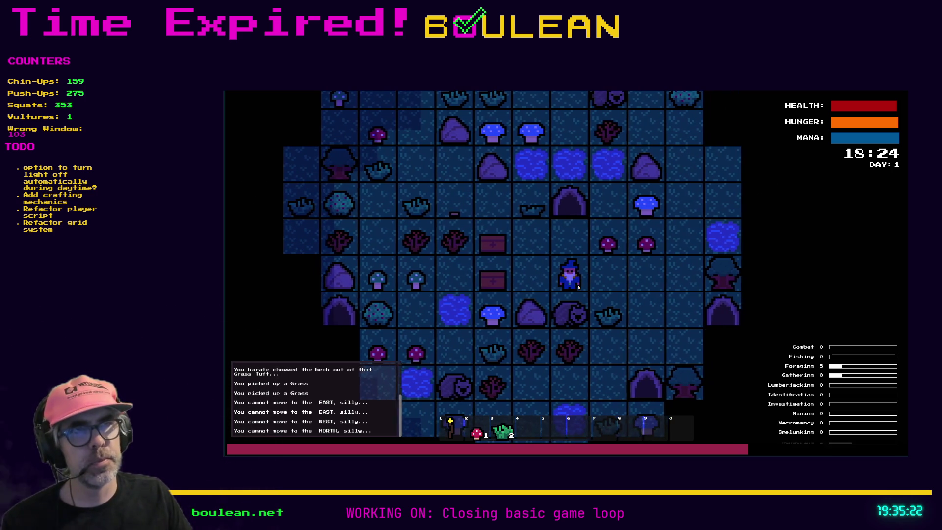
key(d)
key(w)
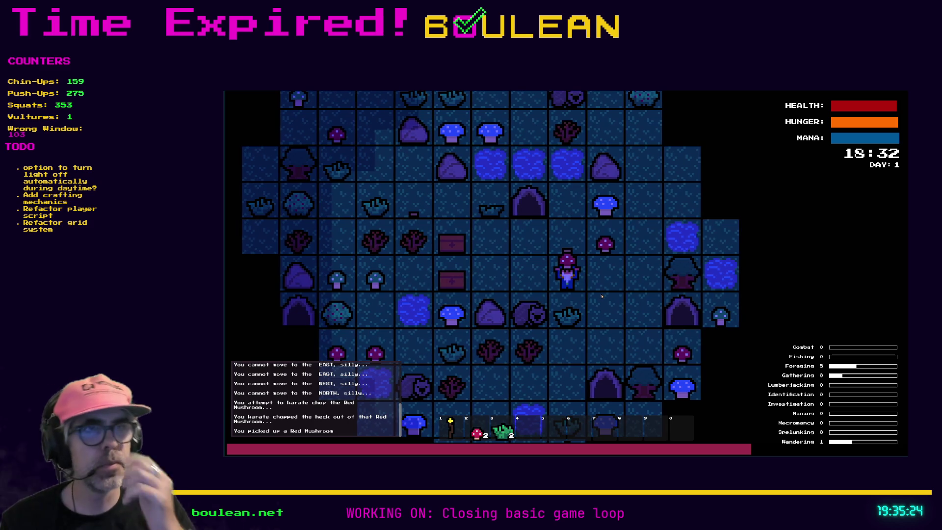
- Pick up the Red Mushroom, then craft a Camp Fire and place it south of the wizard
key(d)
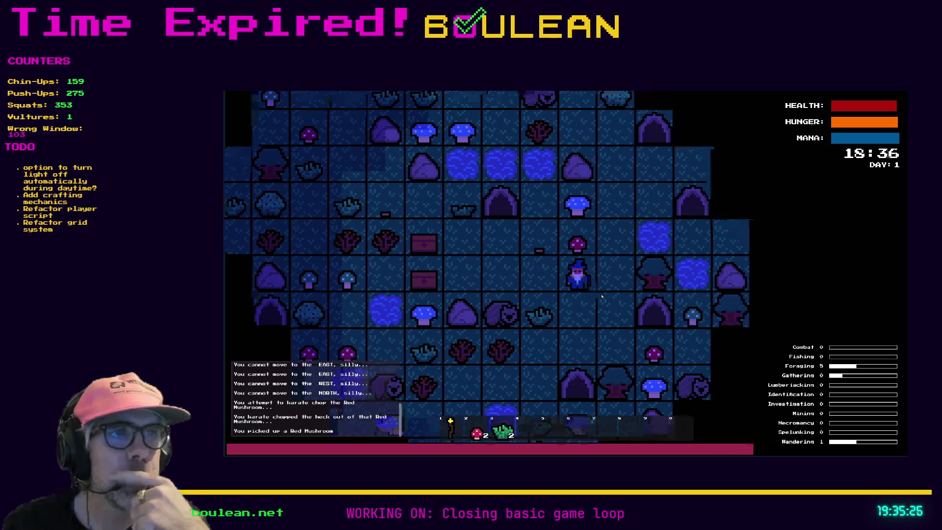
key(w)
key(c)
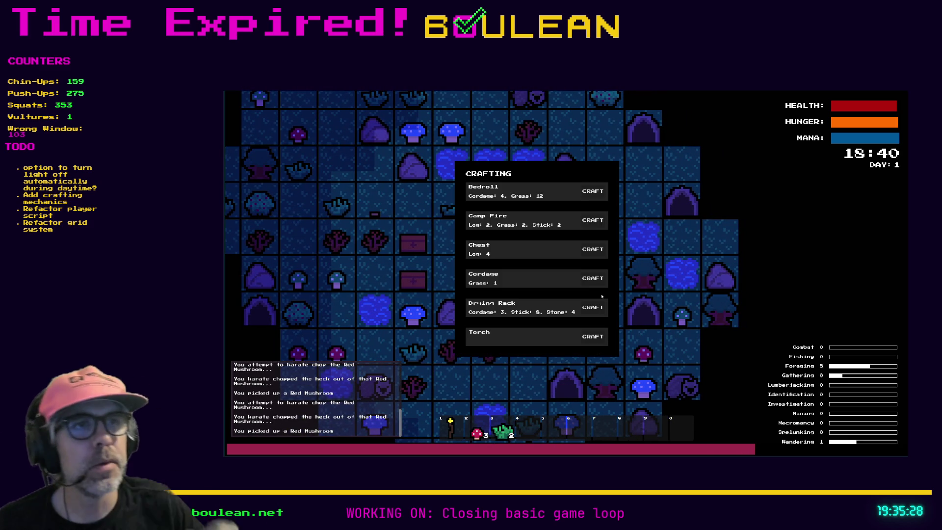
click(593, 220)
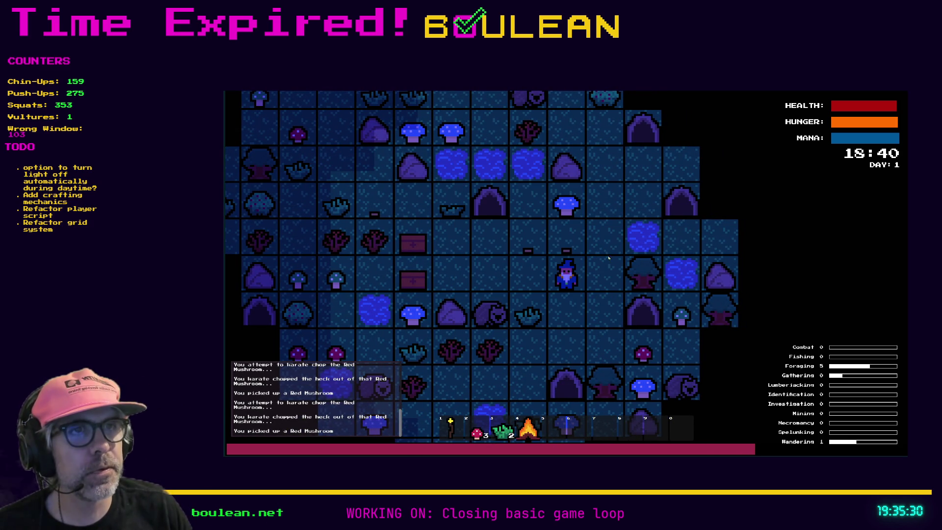
key(4)
key(s)
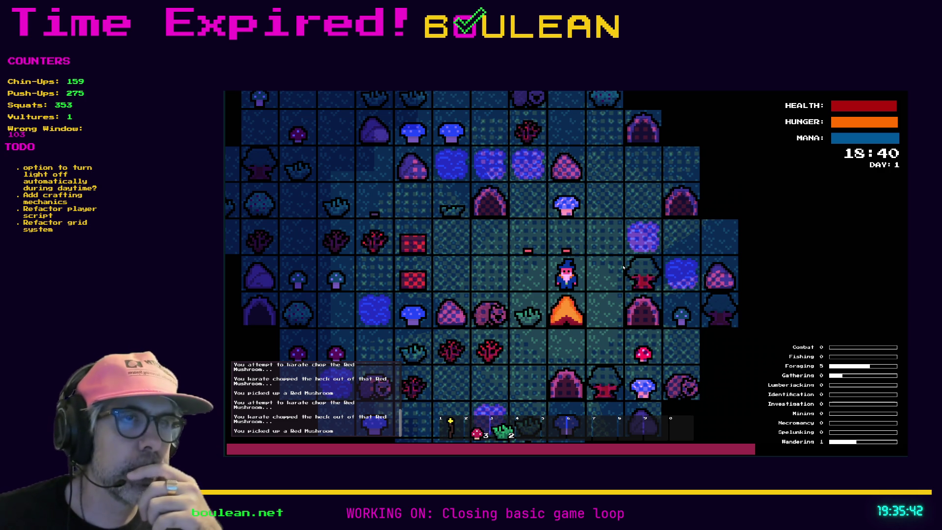
- Chop the grass tuft and attack the Wombat until it drops Raw Meat
key(Left)
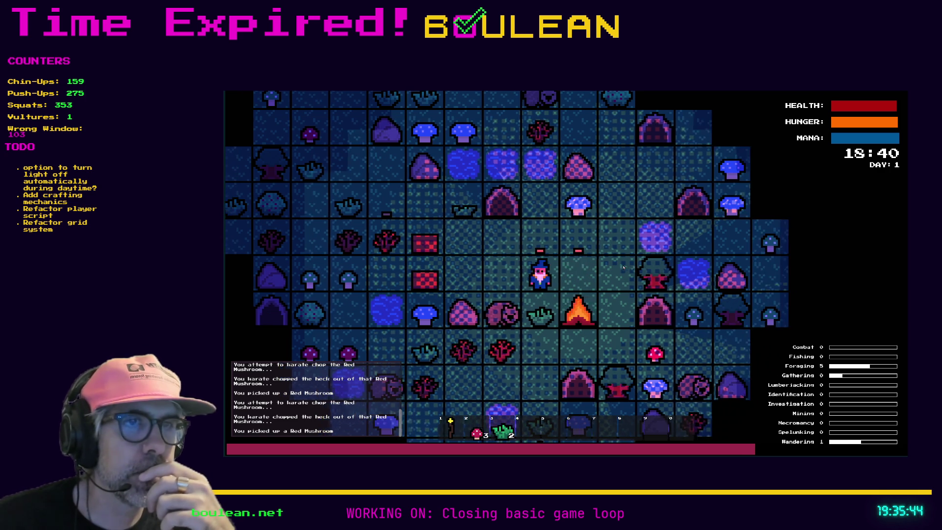
key(space)
key(space)
key(space)
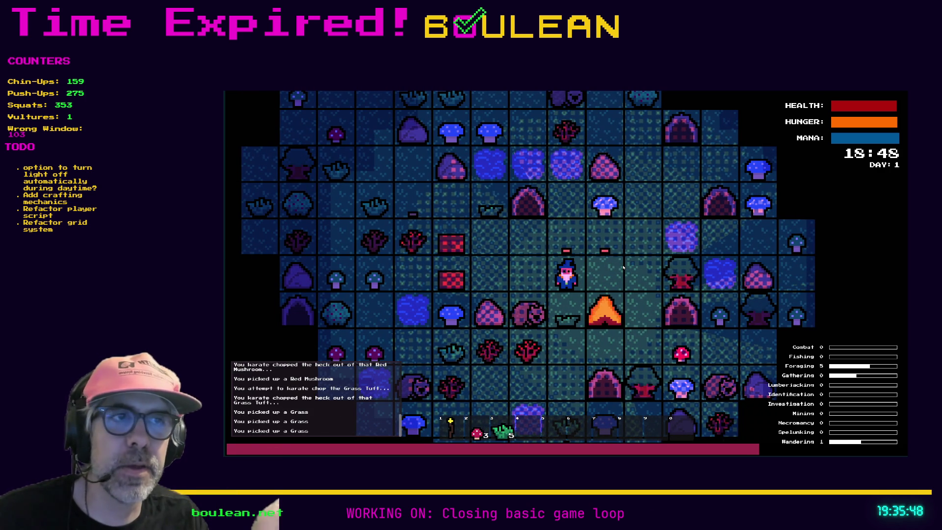
key(Left)
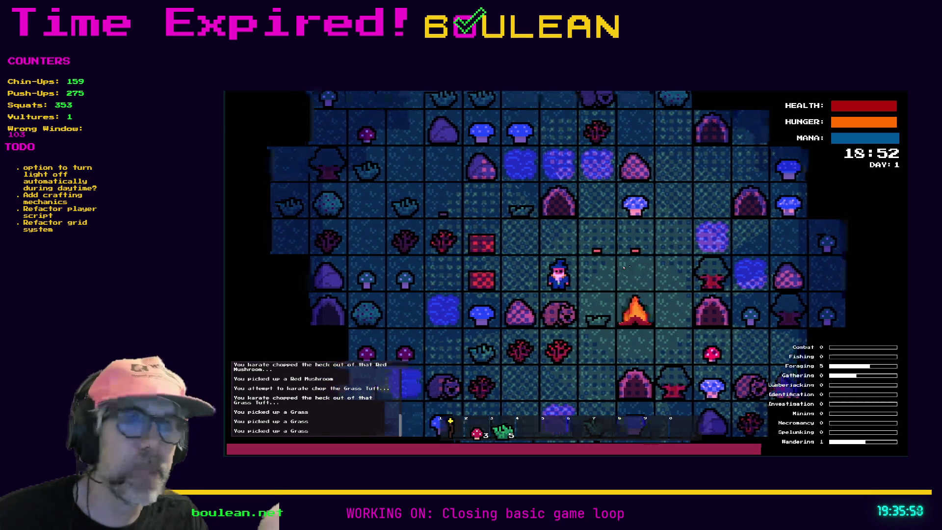
key(space)
key(space)
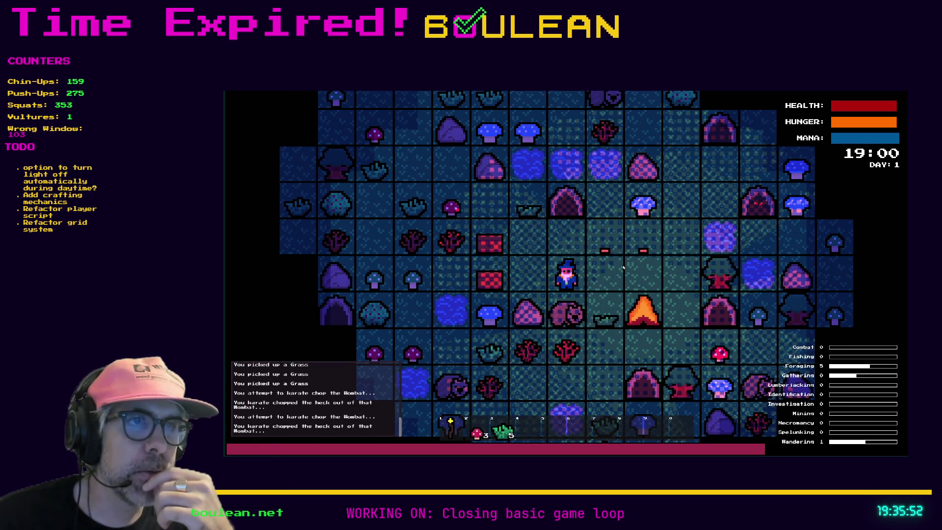
key(space)
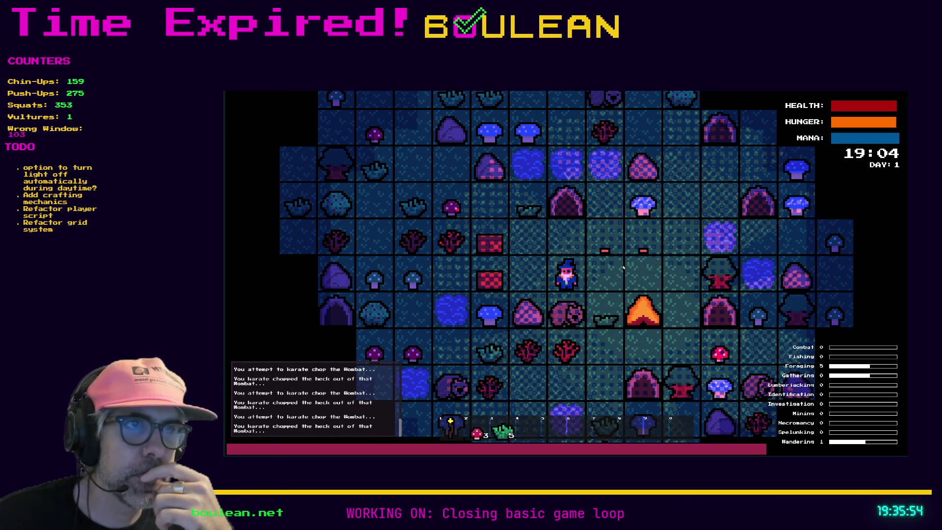
key(space)
key(space)
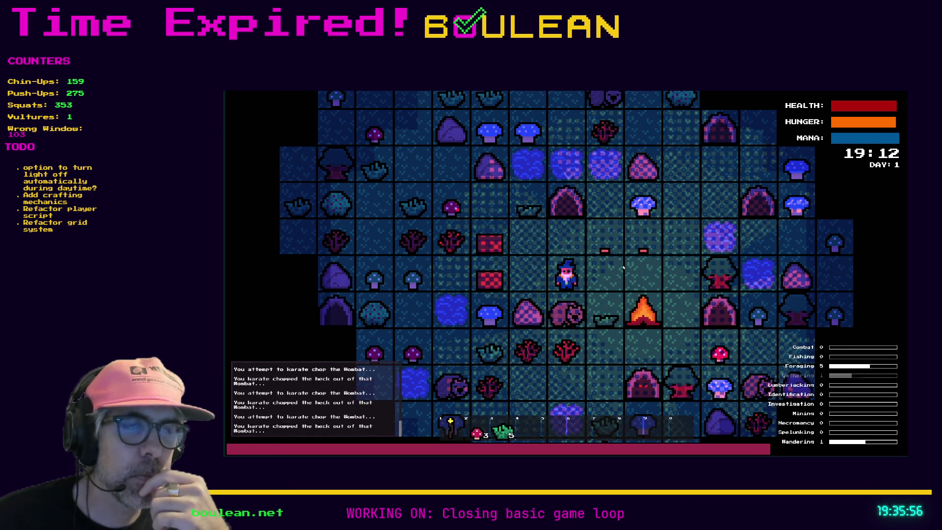
key(space)
key(space)
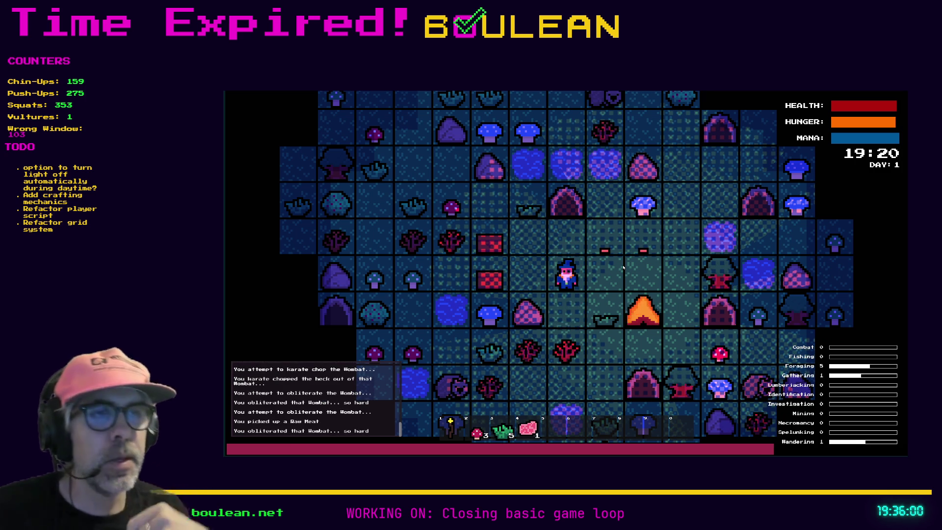
- Chop down the Sapling, collect its 2 Sticks, and stand below the campfire
key(Down)
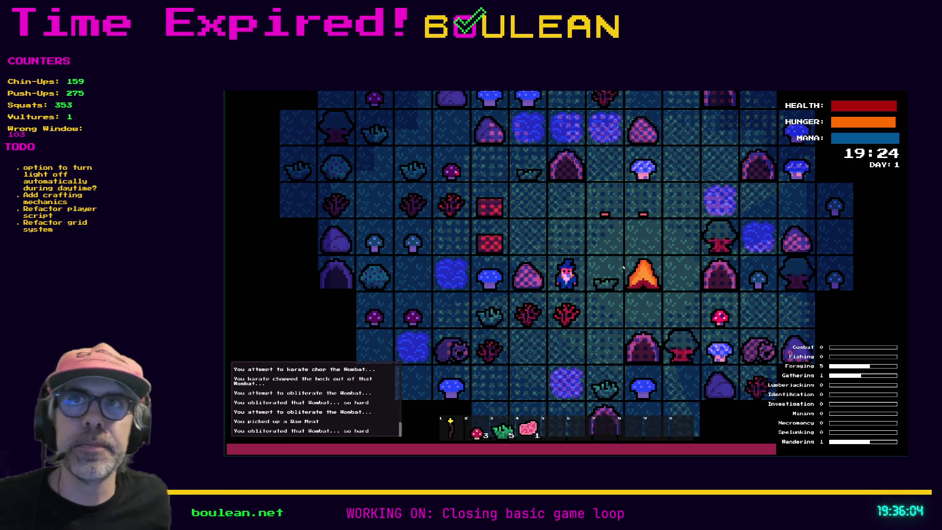
key(space)
key(space)
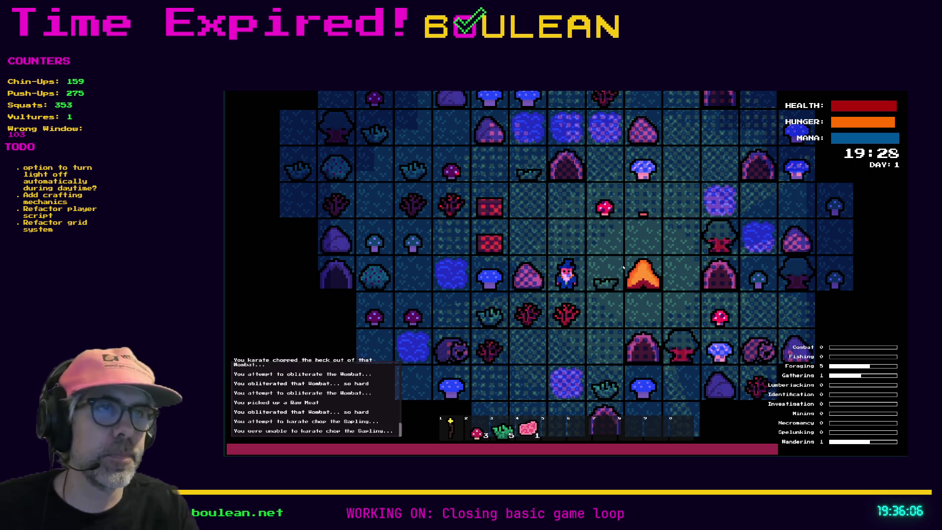
key(space)
key(space)
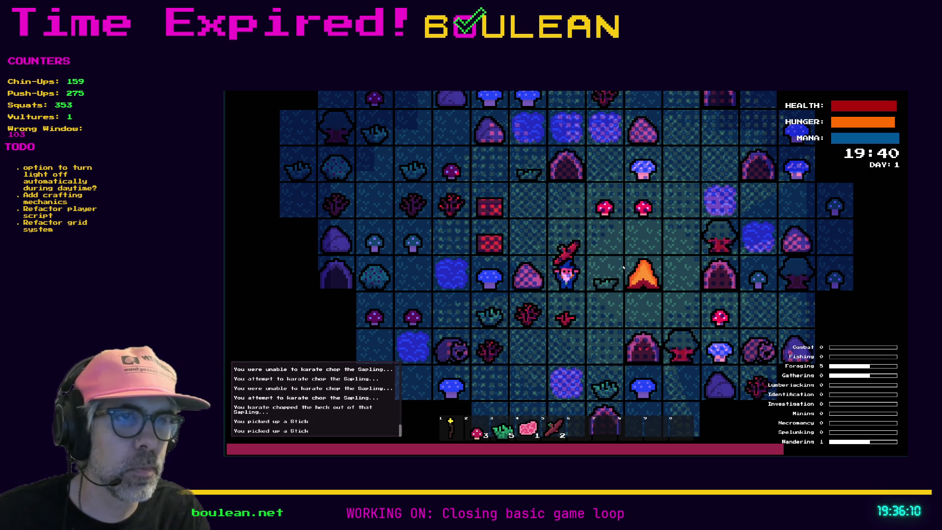
key(Right)
key(Down)
key(Right)
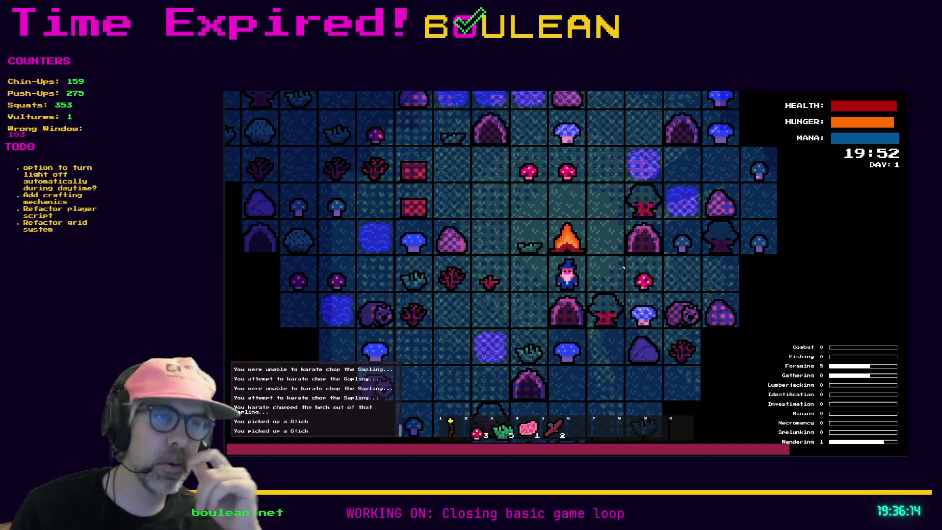
- Eat the Raw Meat with inventory hotkey 4, raising the wizard's hunger by 5
key(4)
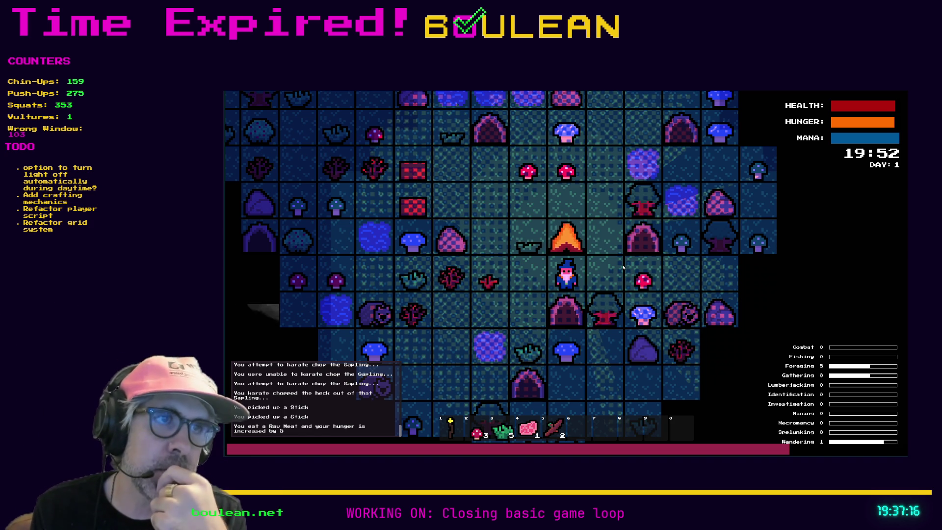
- Chop the tree beside the wizard for a Log and collect a Red Mushroom
key(Right)
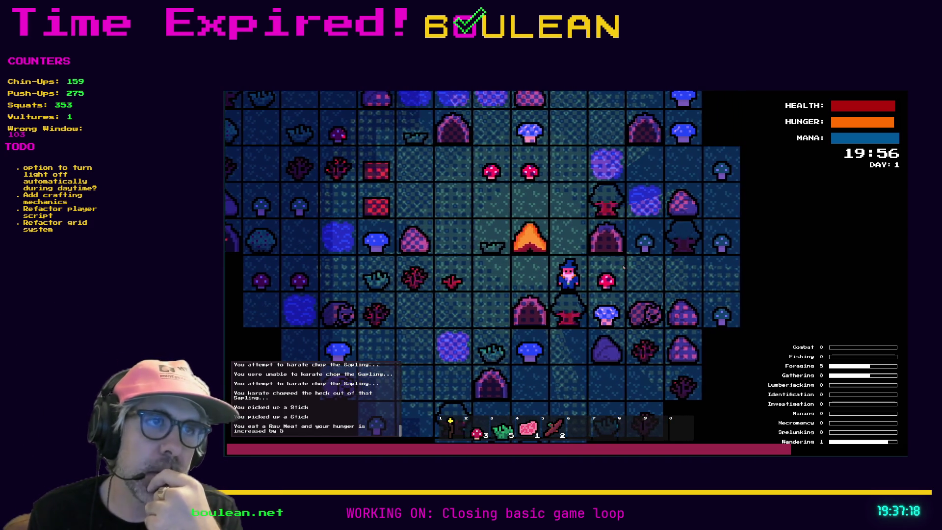
key(Down)
key(Down)
key(Down)
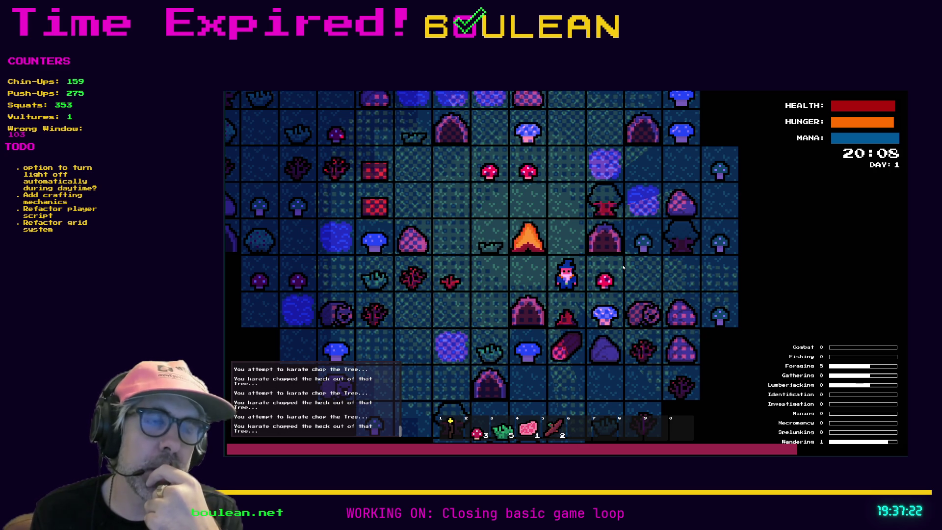
key(Right)
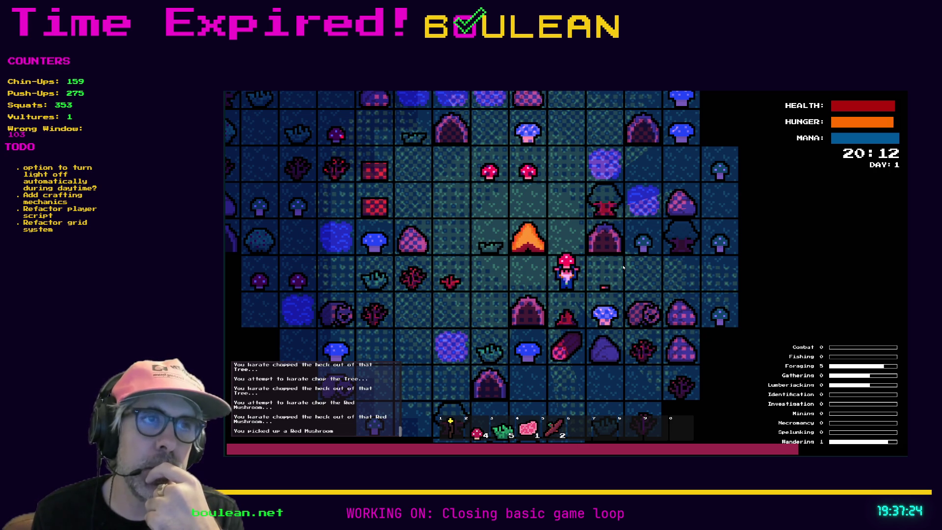
key(Up)
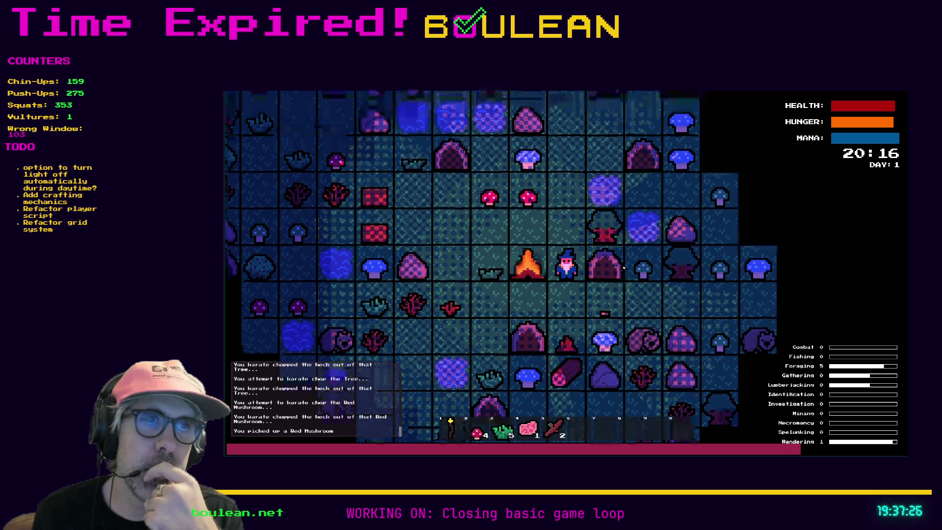
key(Up)
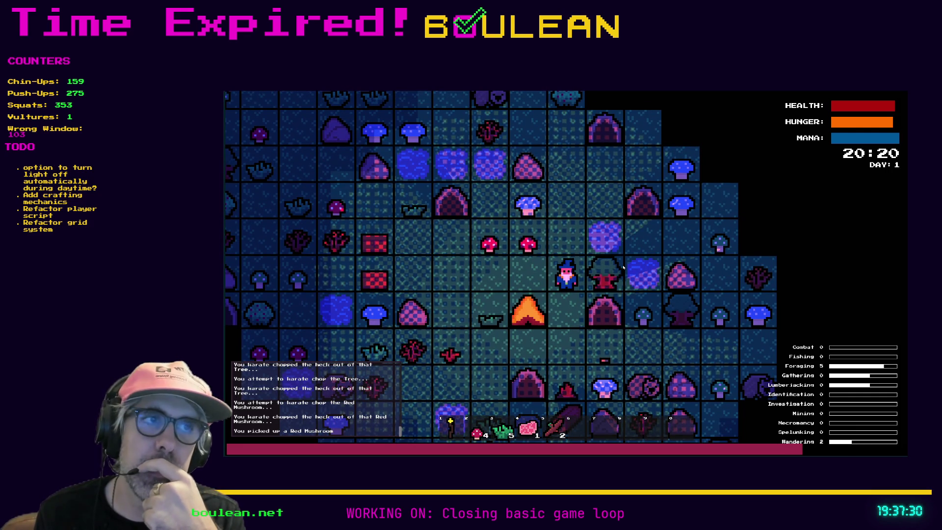
- Chop down the eastern tree, gather another Red Mushroom, and stop the game with F8
key(Right)
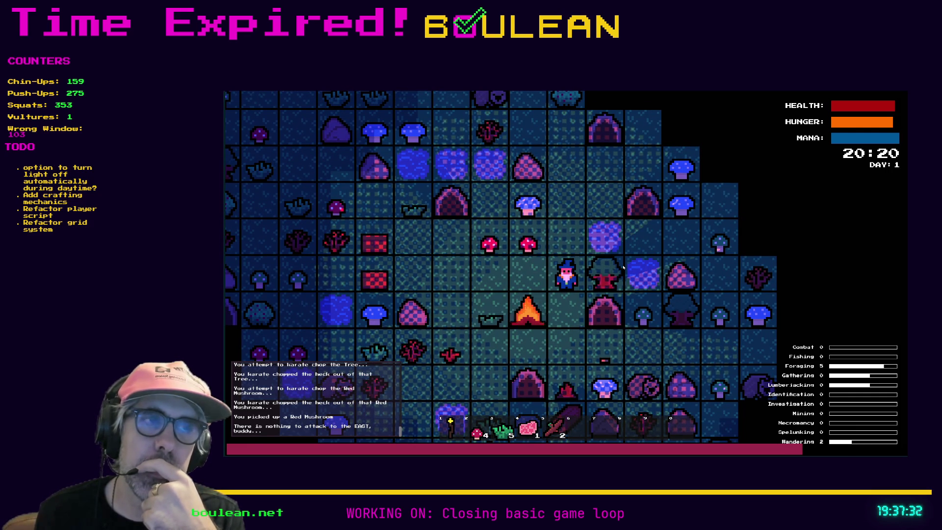
key(Right)
key(Right)
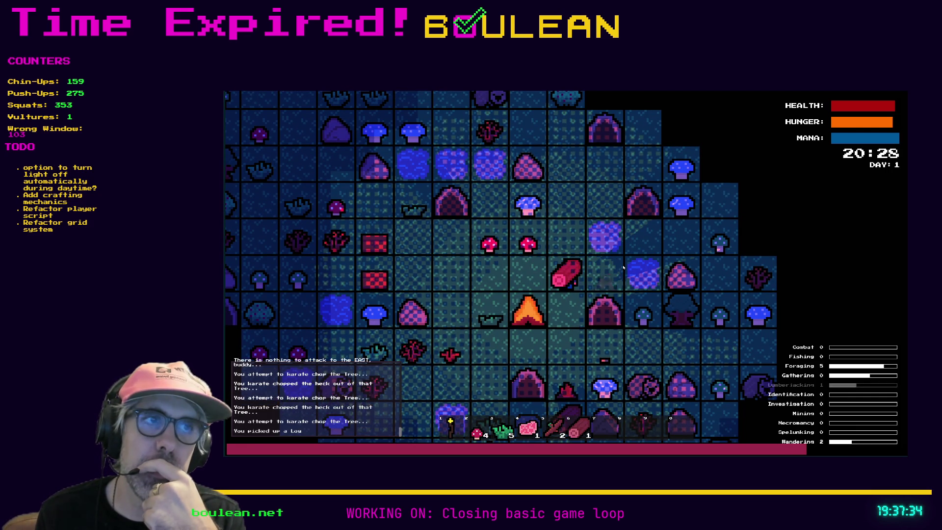
key(Right)
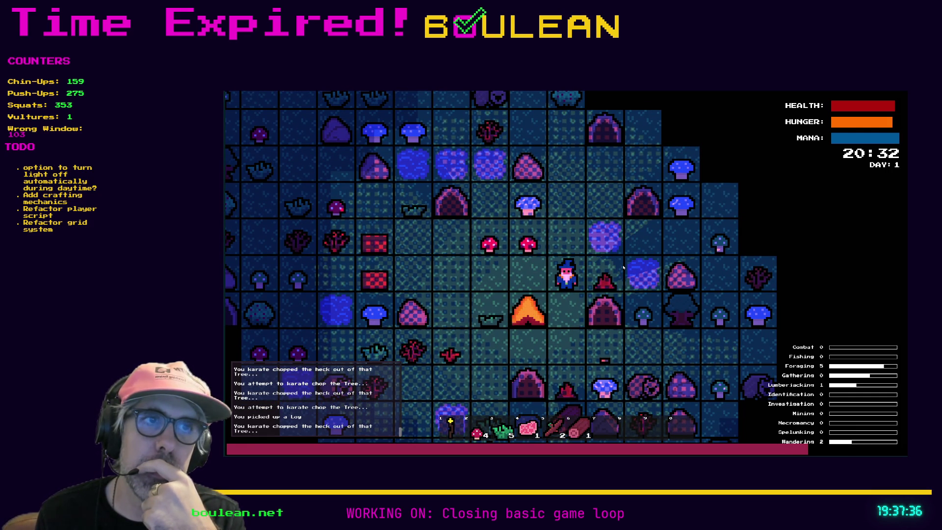
key(Left)
key(Up)
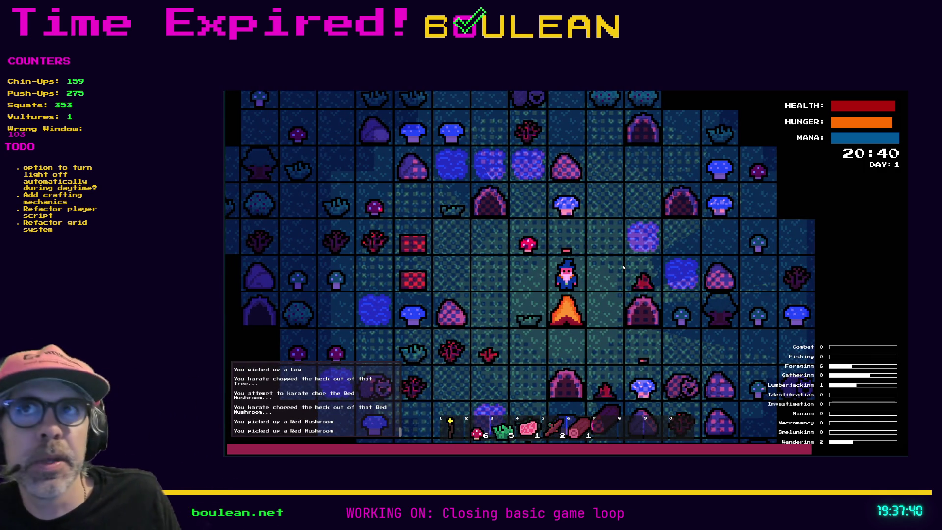
key(F8)
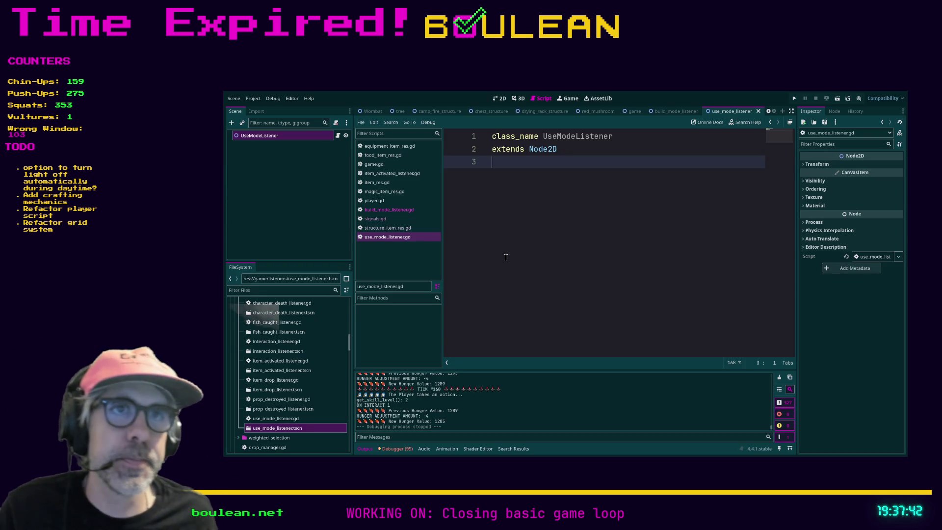
- In build_mode_listener.gd, select and copy the code from the constants through line 94
click(397, 211)
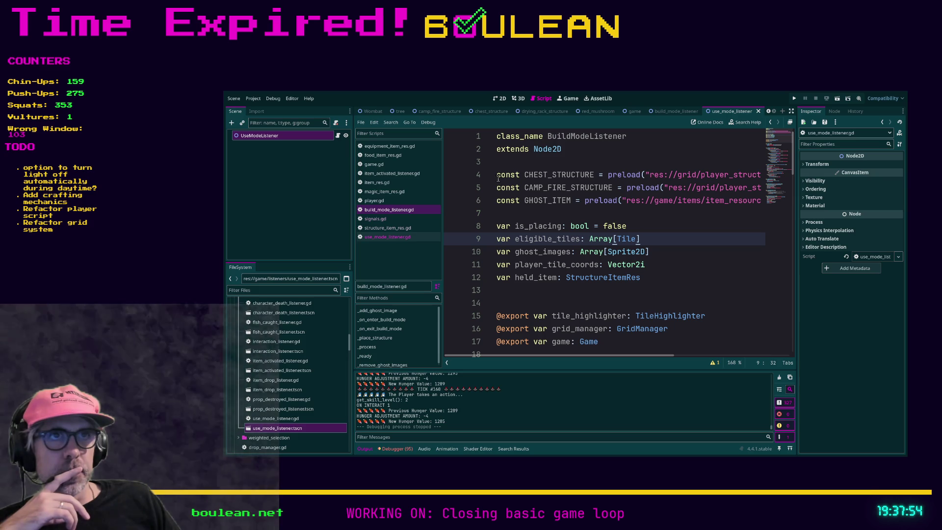
mouse_move(505, 211)
mouse_down()
mouse_move(638, 275)
mouse_move(572, 287)
mouse_move(579, 265)
mouse_move(597, 329)
mouse_up()
scroll(572, 288, down, 20)
scroll(572, 288, down, 1)
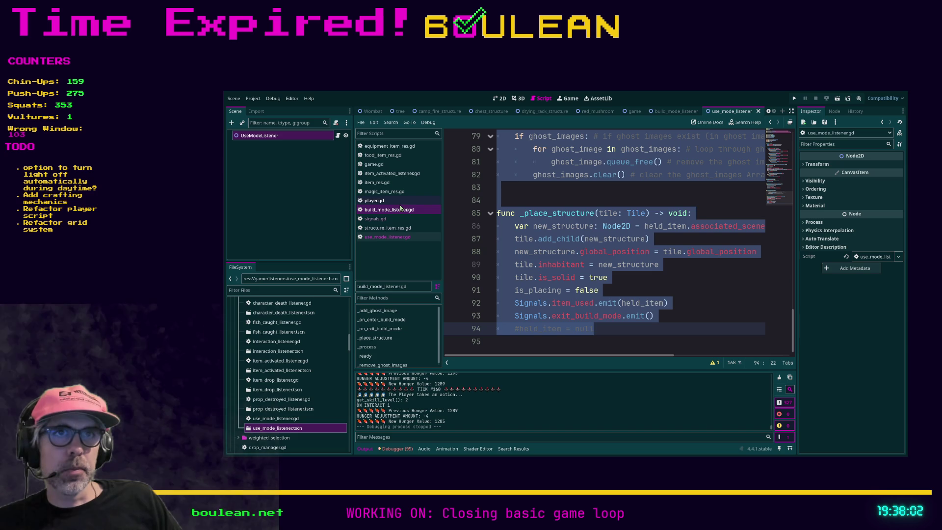
- Paste the copied build-mode code below extends Node2D in use_mode_listener.gd and review it
click(392, 238)
key(Return)
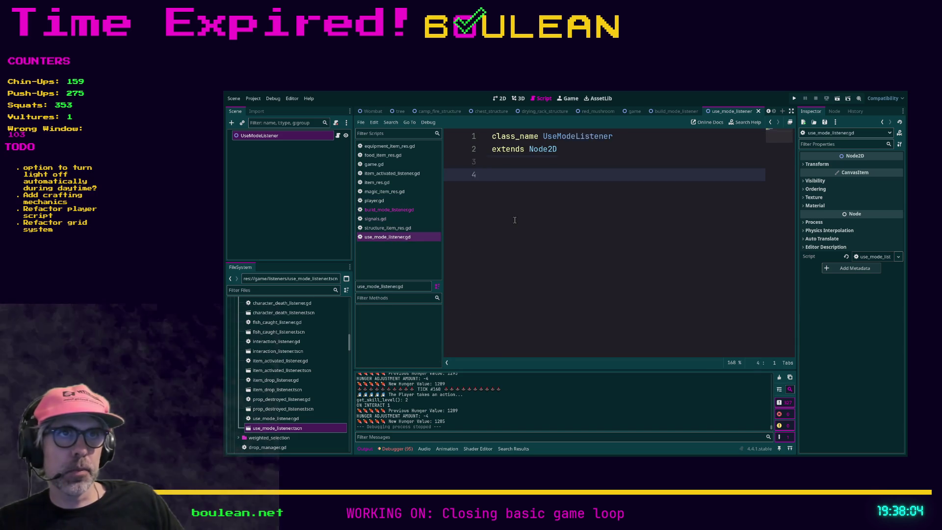
key(ctrl+v)
scroll(576, 264, up, 10)
scroll(576, 264, up, 4)
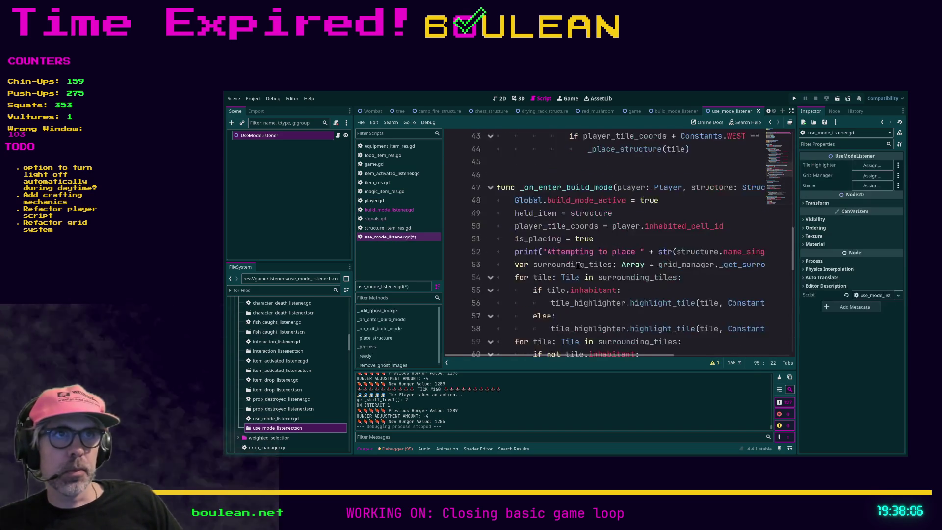
scroll(670, 221, up, 6)
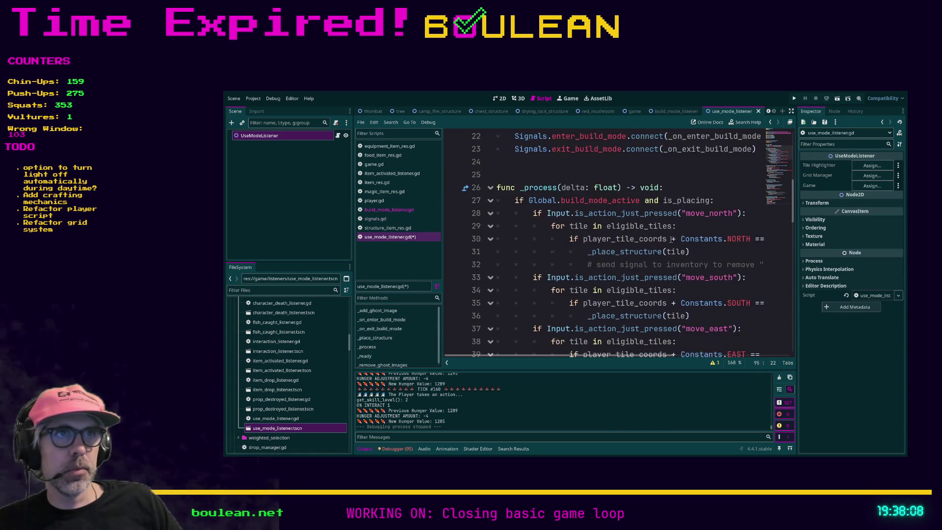
scroll(665, 305, up, 4)
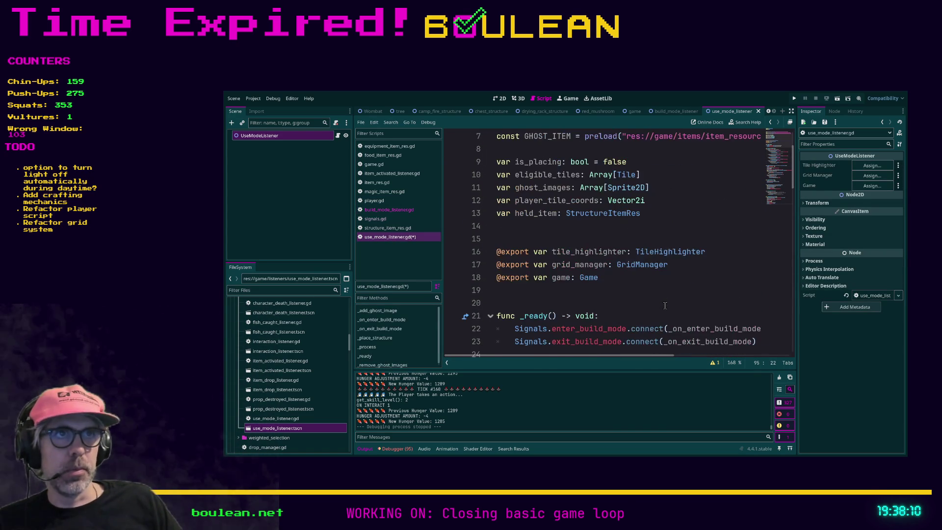
scroll(666, 305, up, 2)
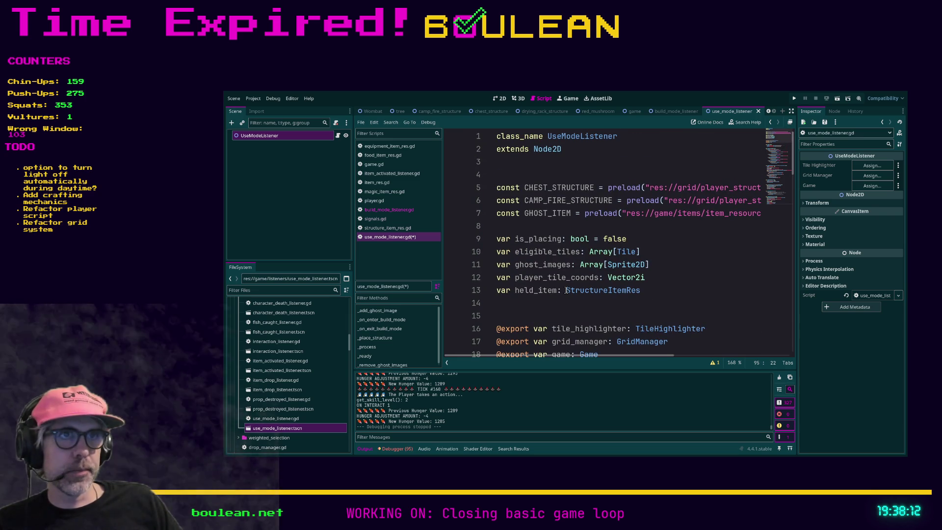
scroll(567, 291, down, 1)
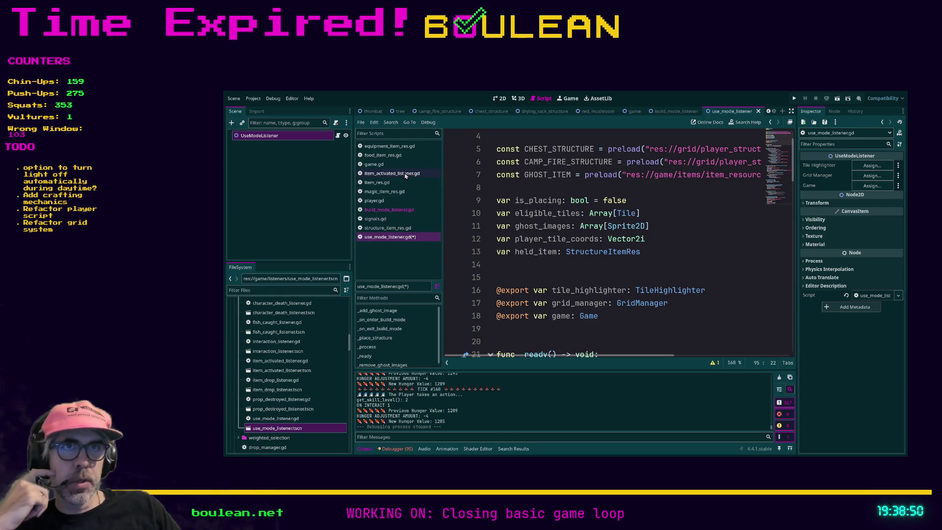
- Close equipment_item_res.gd and magic_item_res.gd, then put the caret on line 11 of food_item_res.gd
click(393, 146)
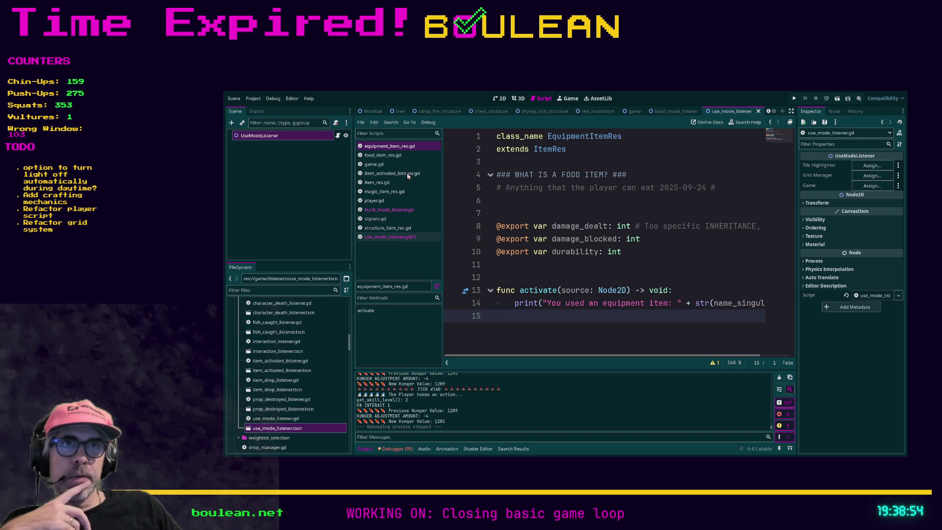
key(ctrl+w)
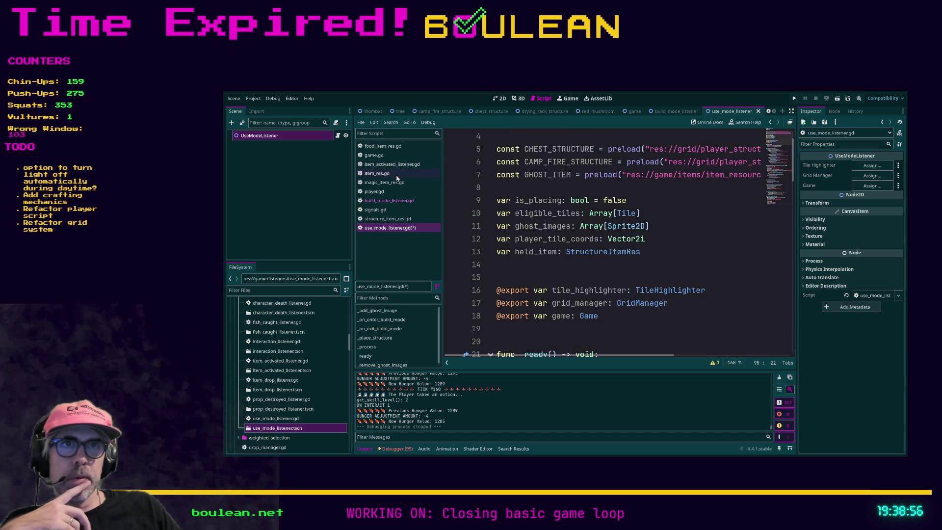
click(395, 183)
key(ctrl+w)
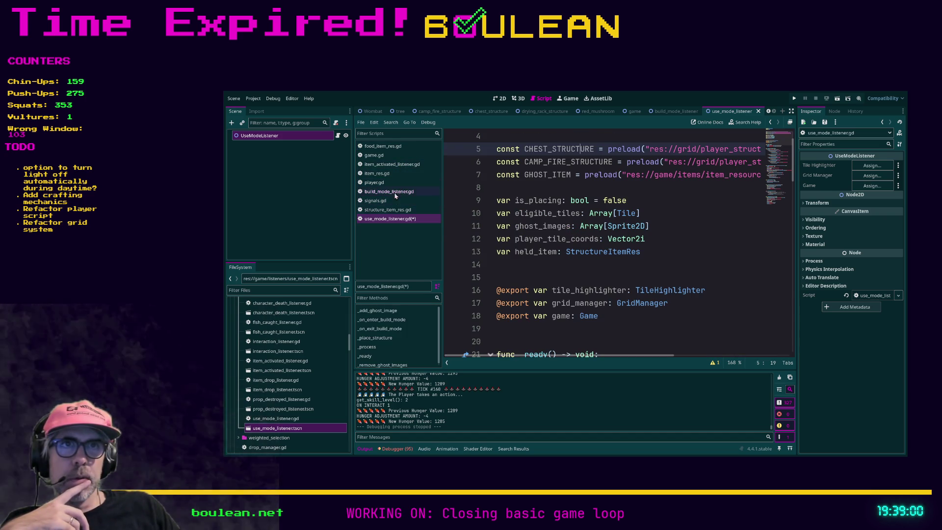
click(389, 147)
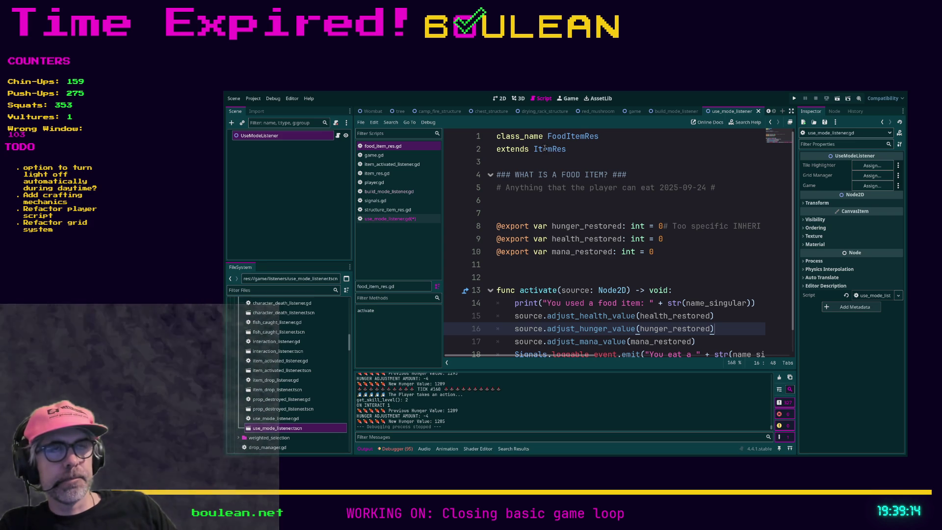
click(505, 265)
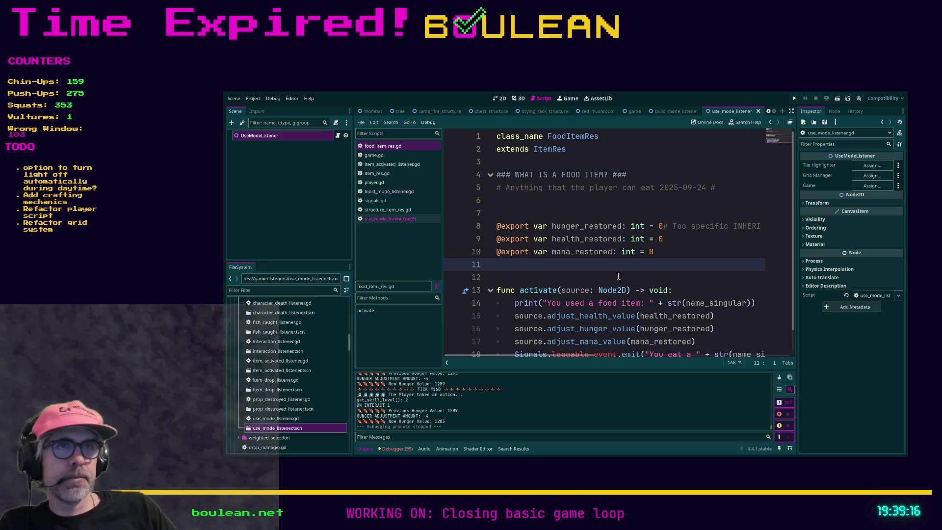
- Start a new can_use_with: Array[ItemRes...] declaration on line 12 of food_item_res.gd
key(Return)
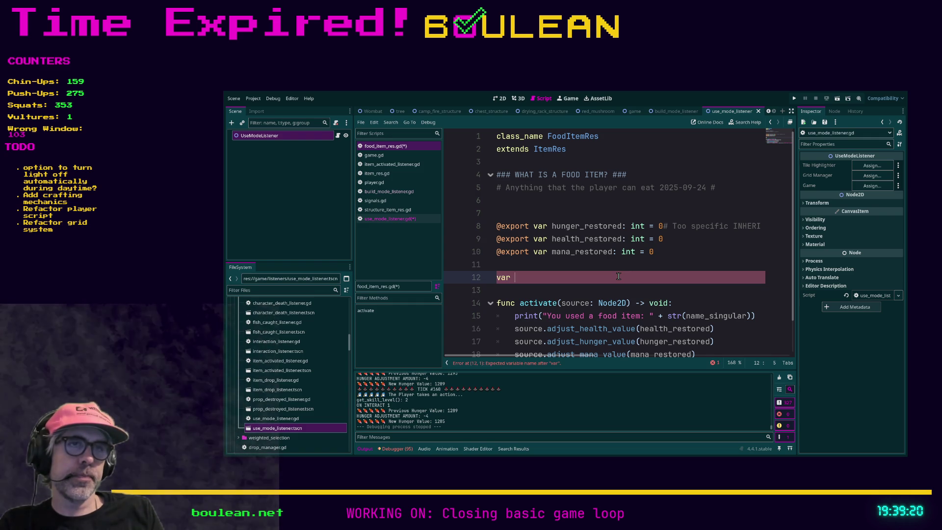
text(usa)
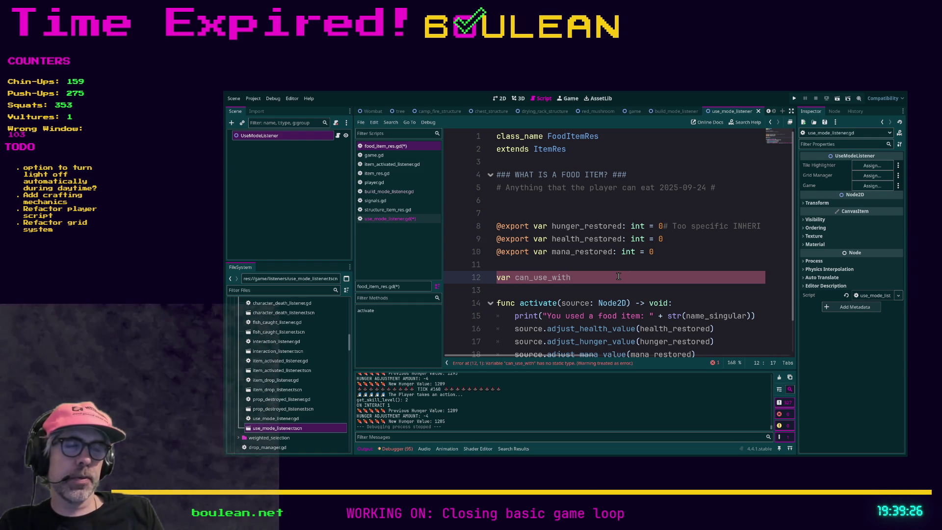
key(BackSpace)
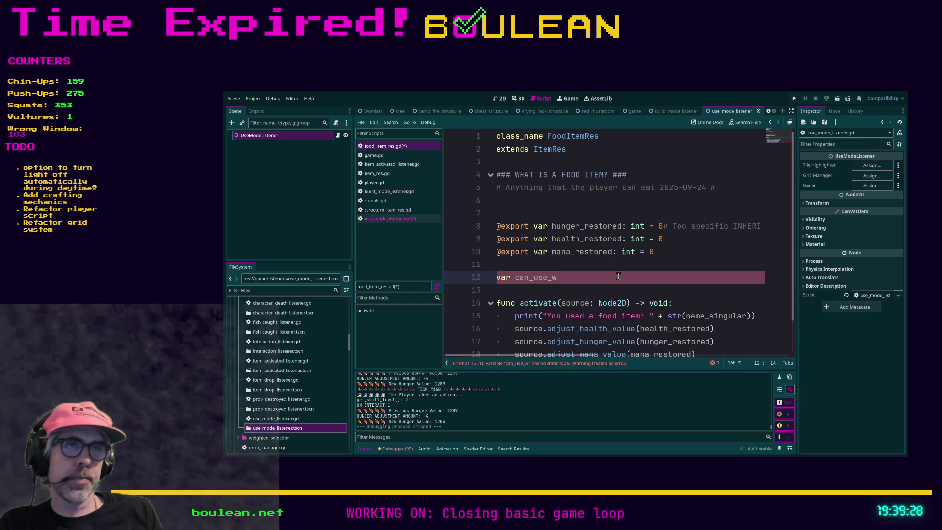
key(BackSpace)
key(BackSpace)
key(BackSpace)
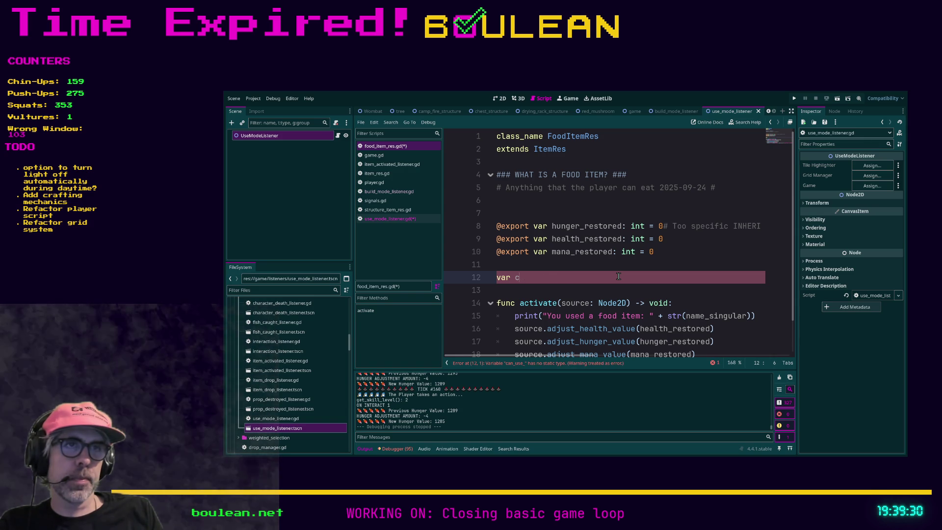
text(binat)
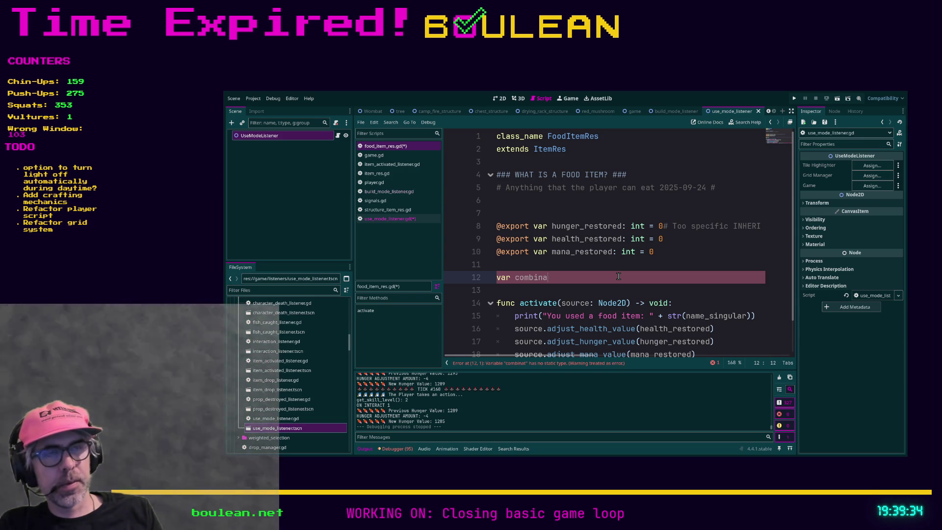
key(BackSpace)
key(BackSpace)
key(BackSpace)
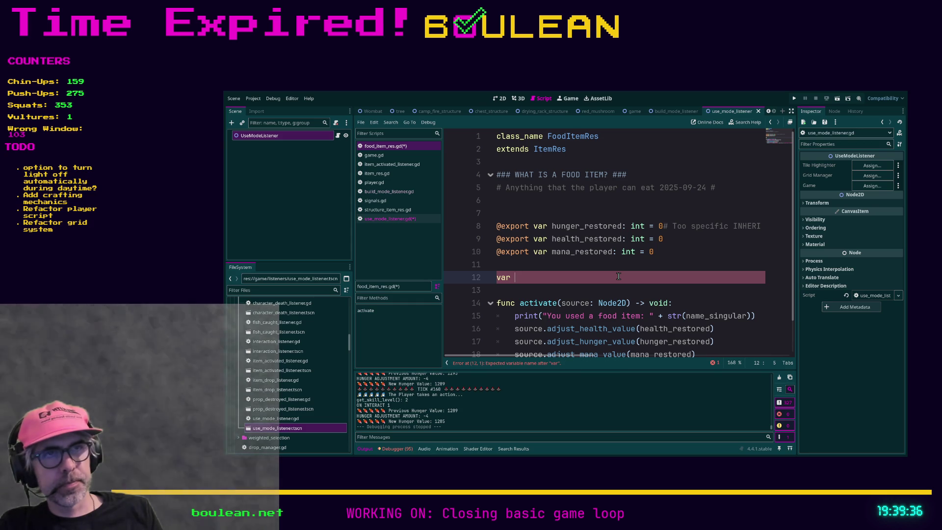
text(can)
text(se_with)
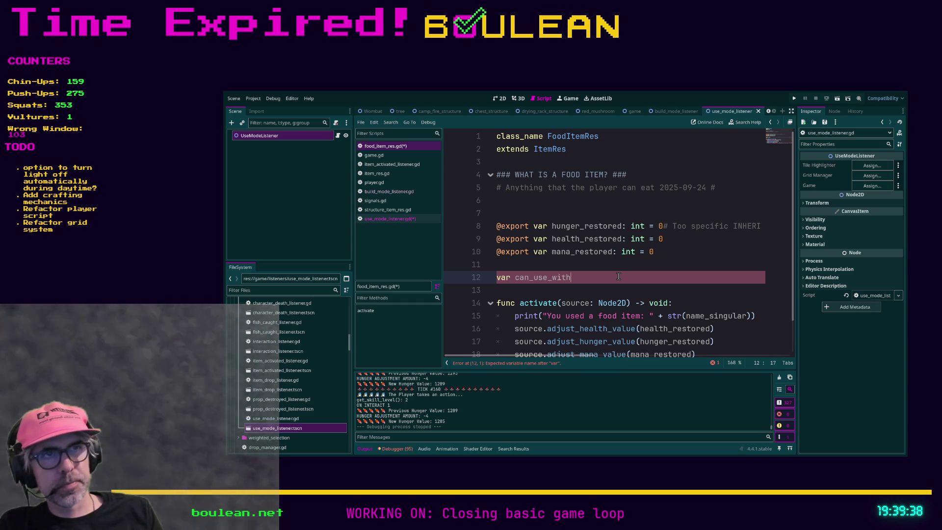
text(y)
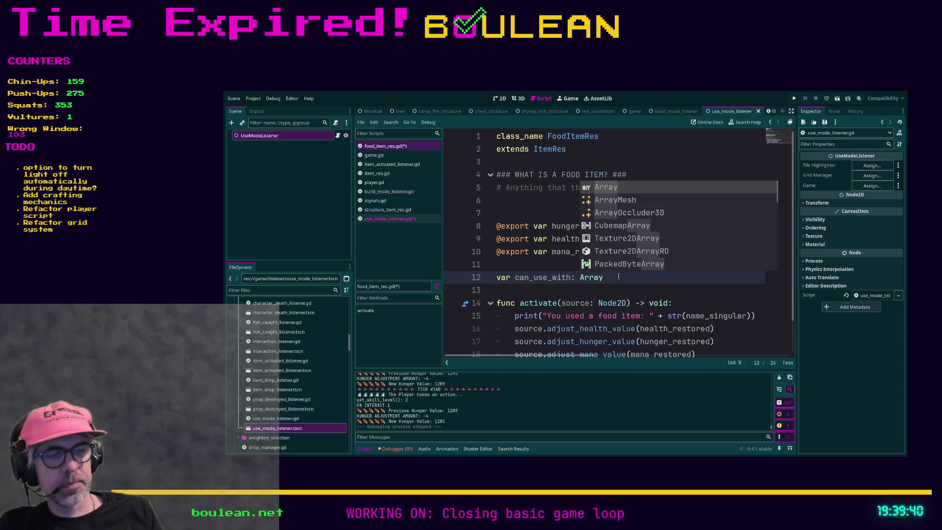
text([)
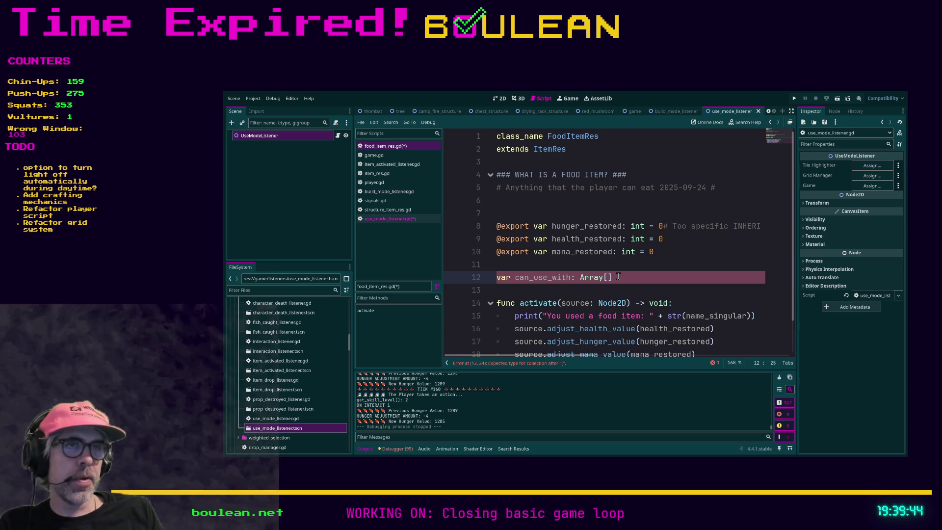
text(tem)
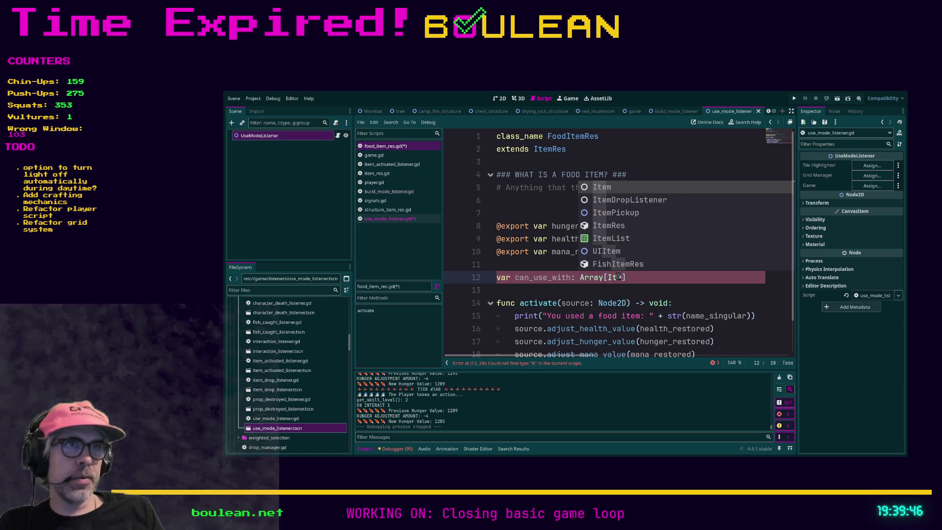
key(Down)
key(Down)
key(Down)
key(Return)
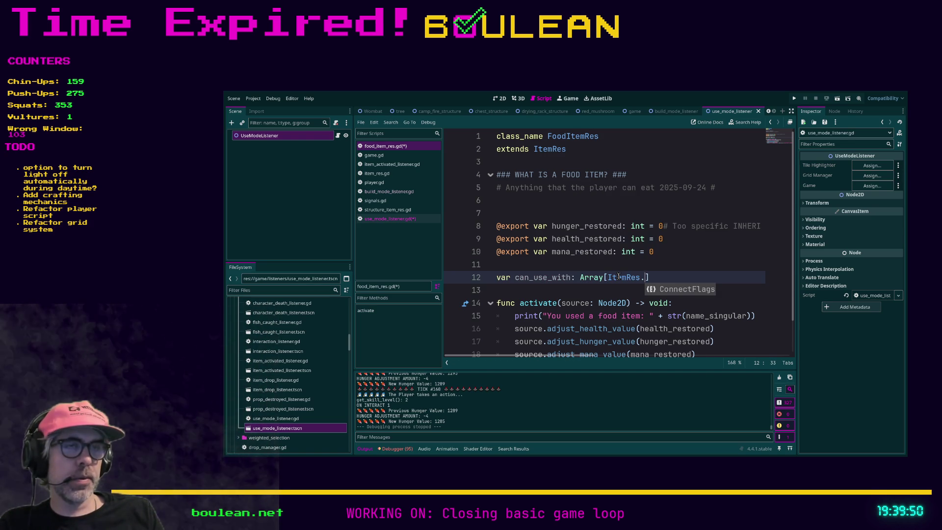
- Complete the element type as ItemRes.ITEMS and open item_res.gd to view its Items enum
text(Items)
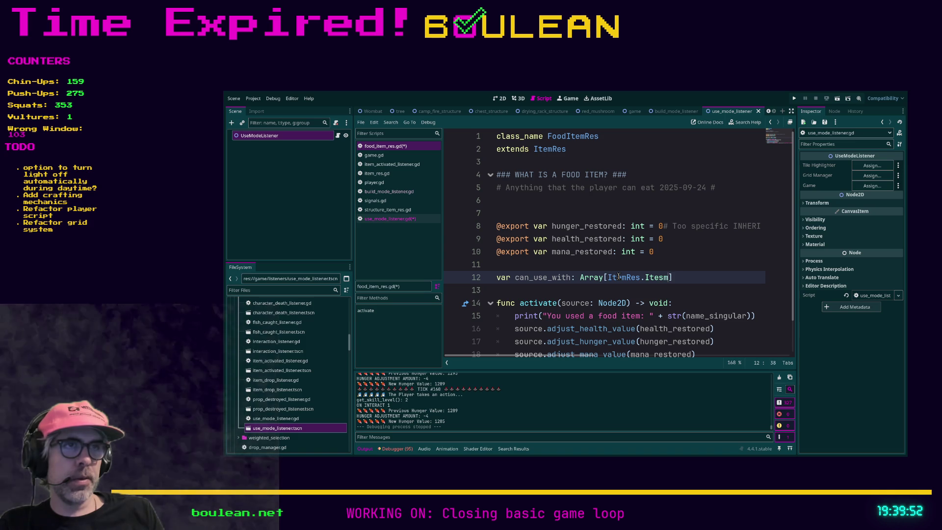
key(BackSpace)
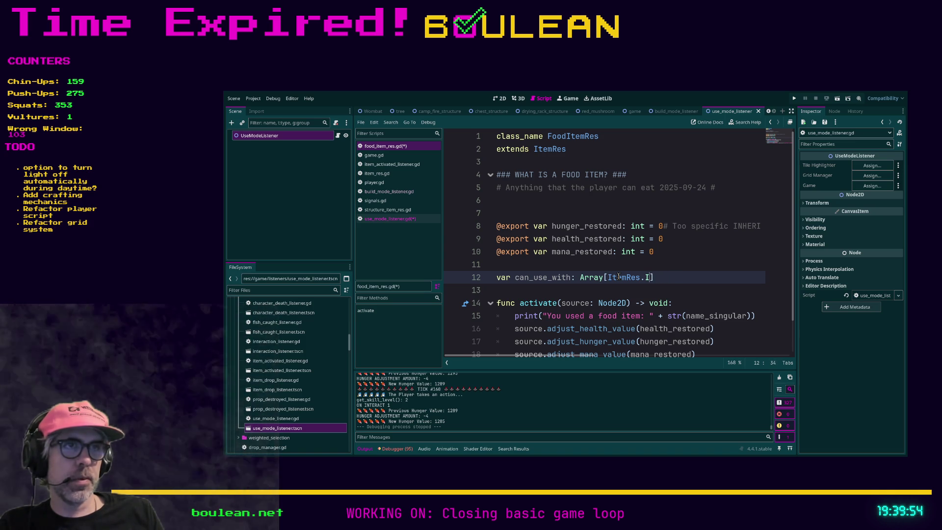
text(TEMS)
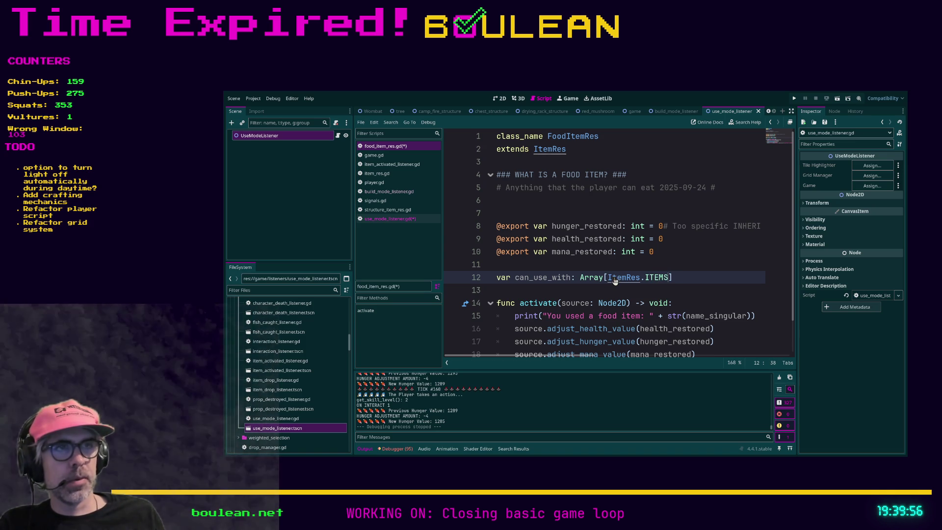
ctrl+click(616, 277)
scroll(617, 295, up, 12)
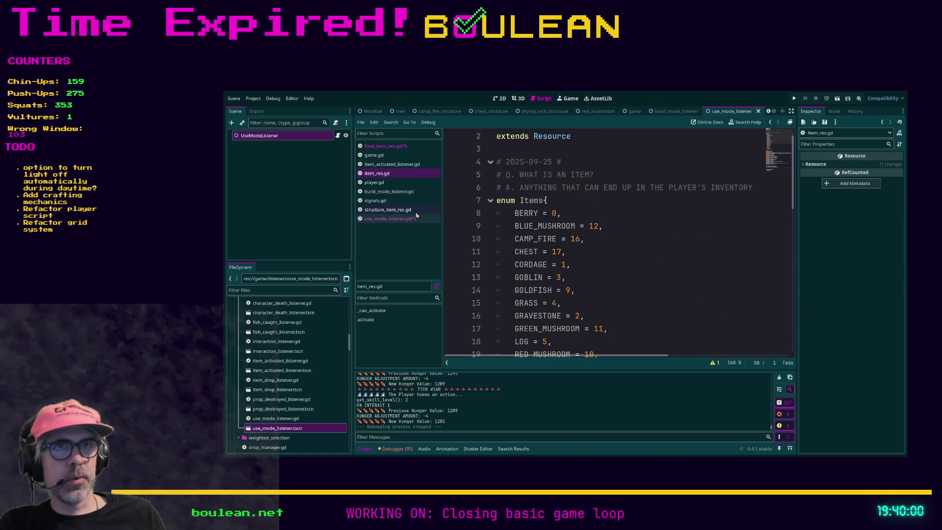
- Change the ITEMS reference on line 12 to Items, giving Array[ItemRes.Items]
click(405, 219)
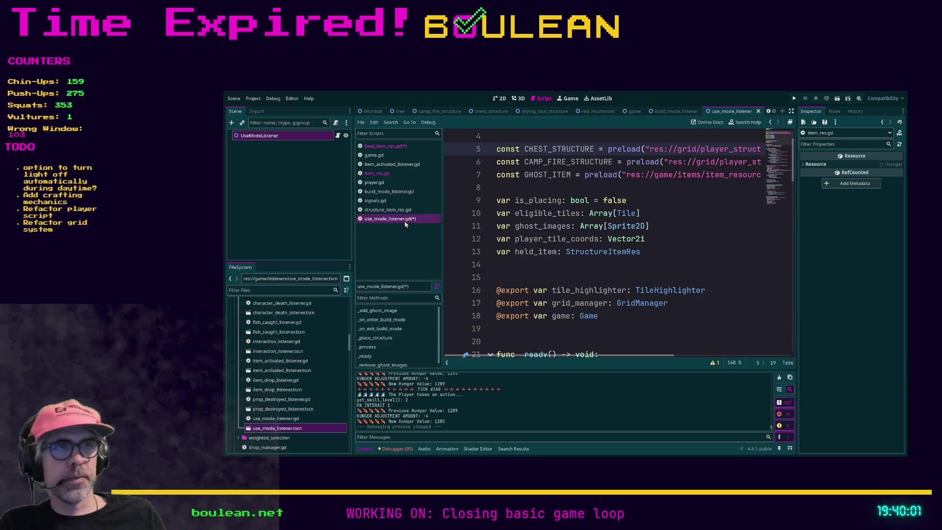
click(388, 146)
double_click(656, 278)
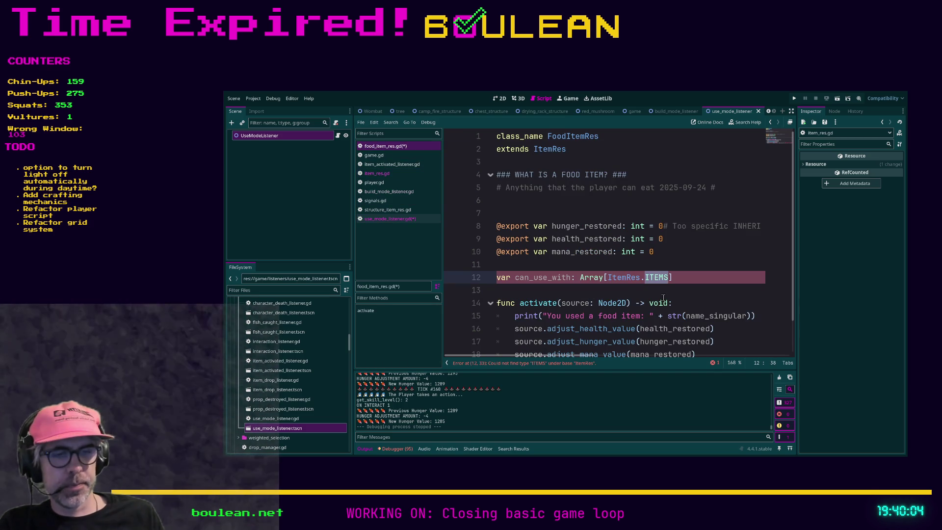
text(Items)
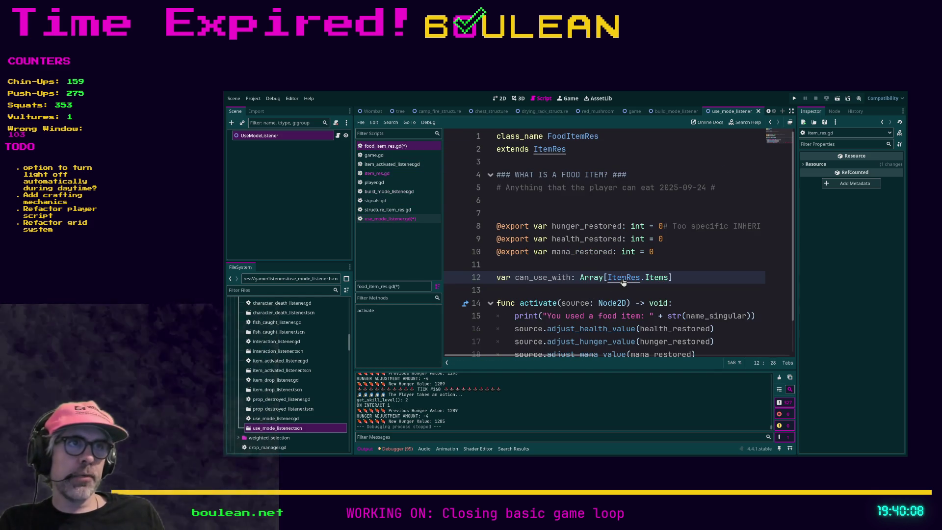
ctrl+click(624, 278)
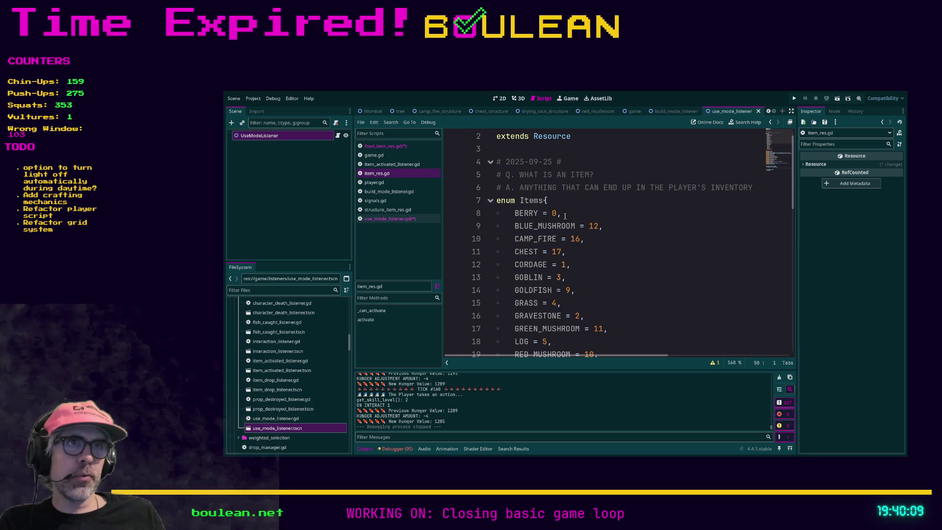
- Save use_mode_listener.gd and return to food_item_res.gd
click(396, 219)
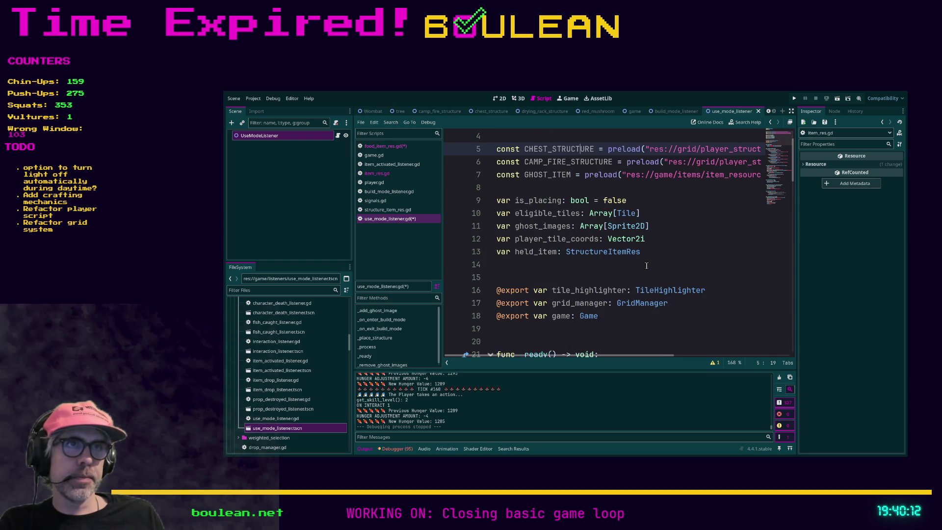
scroll(628, 274, up, 1)
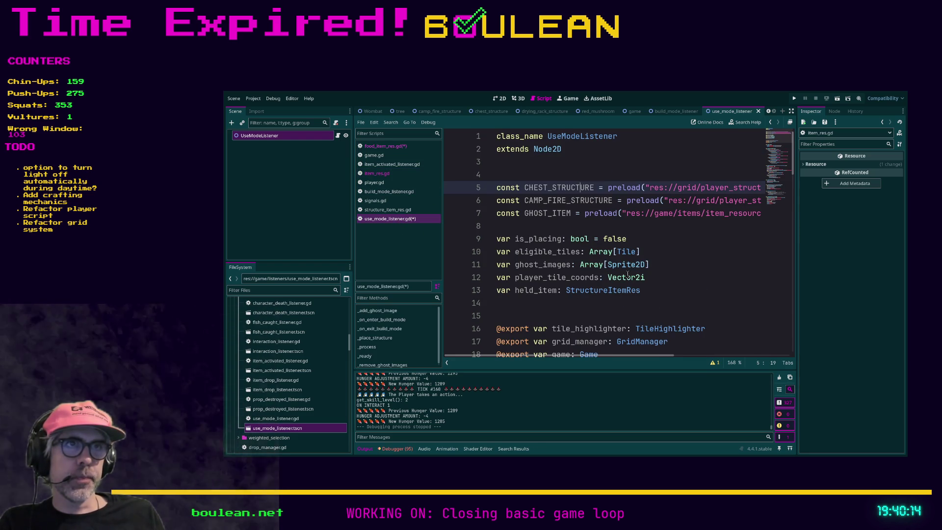
click(551, 227)
key(ctrl+s)
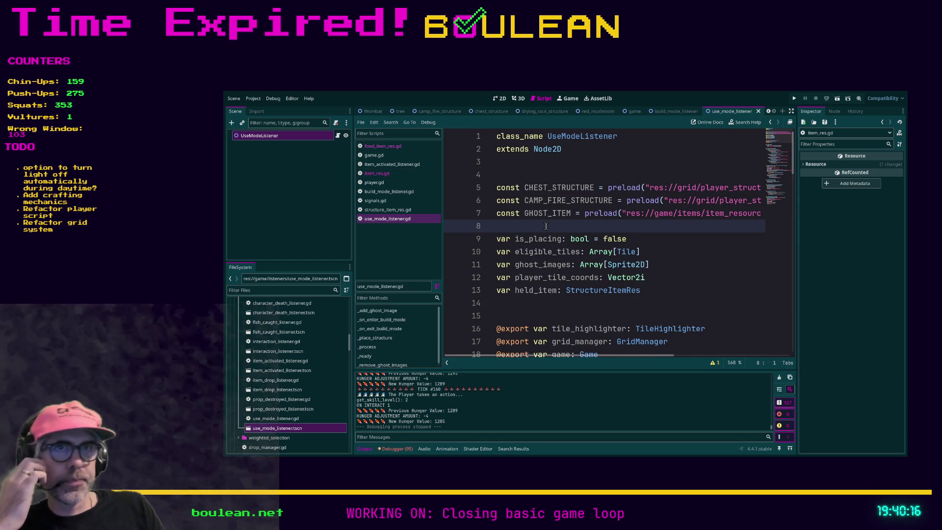
scroll(527, 269, down, 3)
scroll(563, 279, up, 2)
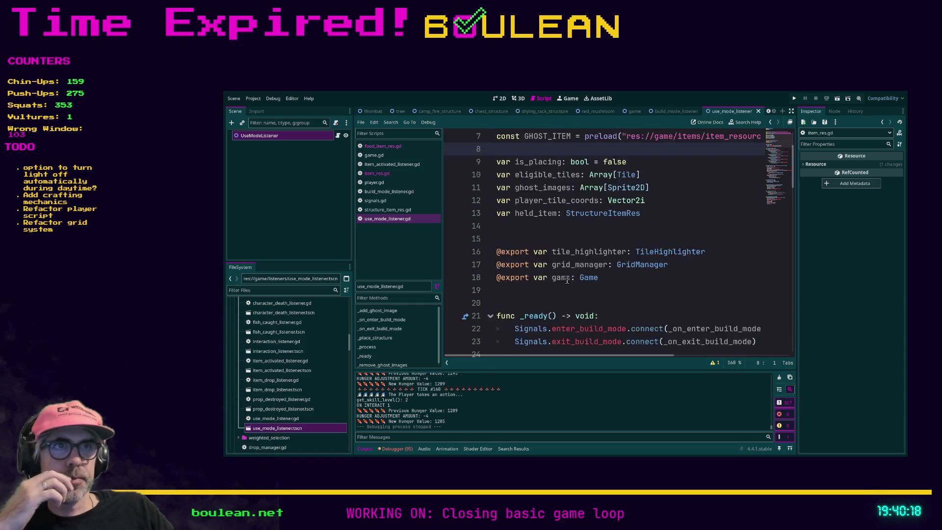
click(376, 147)
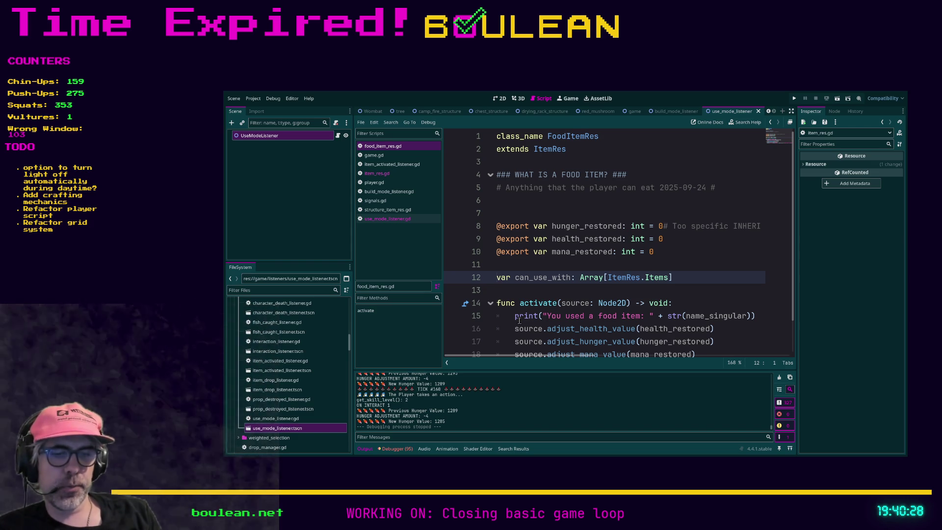
text(@export)
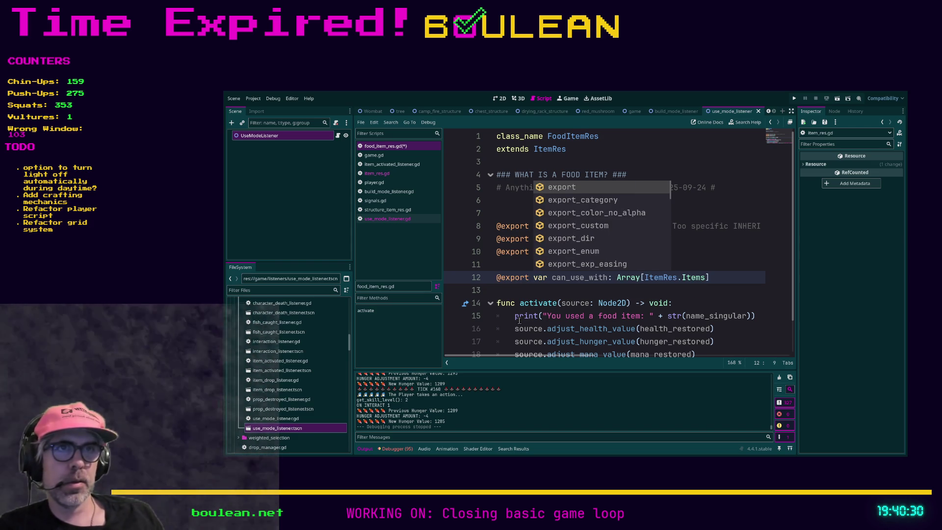
click(525, 294)
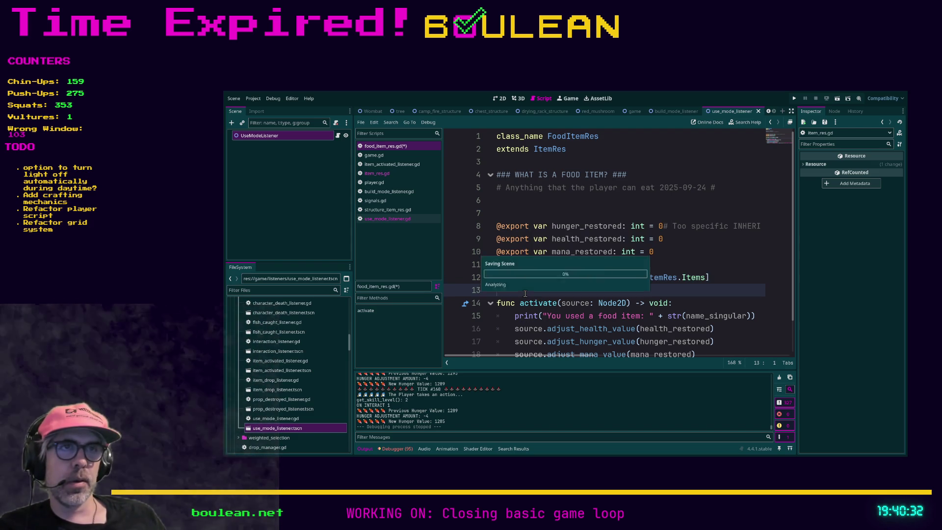
key(ctrl+s)
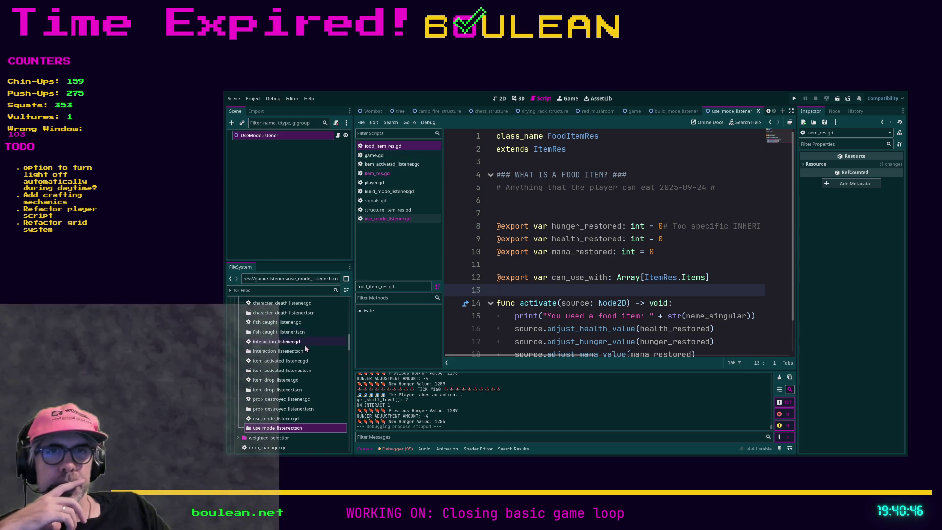
- Filter the FileSystem for 'meat', select raw_meat_item.tres, and expand its Can Use With array
scroll(304, 350, up, 4)
click(271, 290)
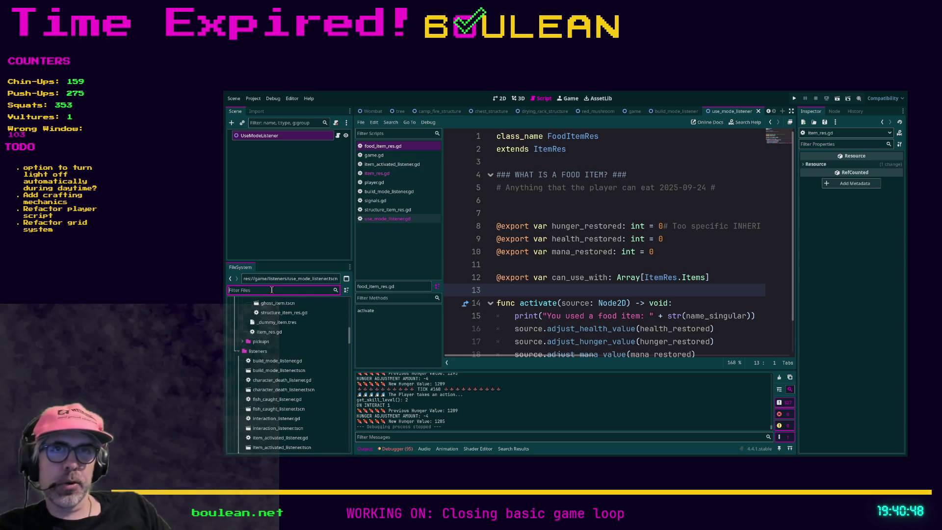
text(meat)
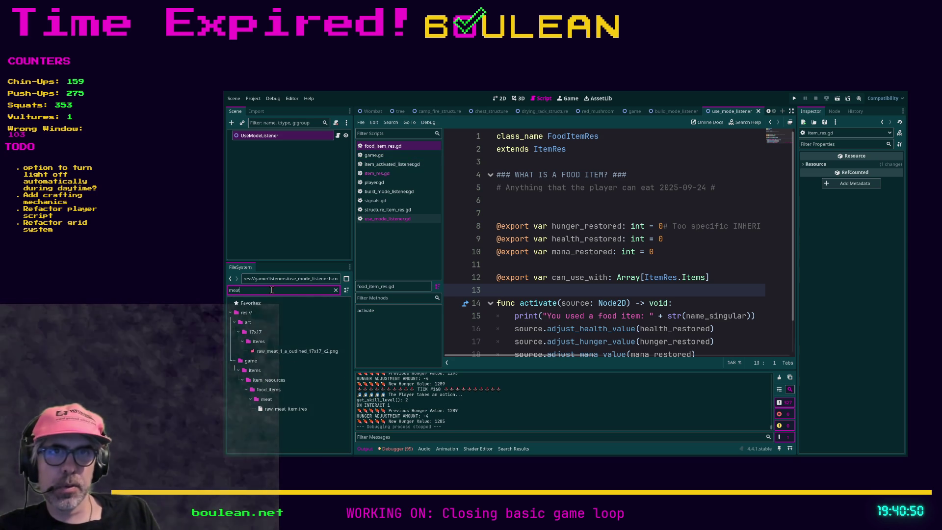
click(282, 409)
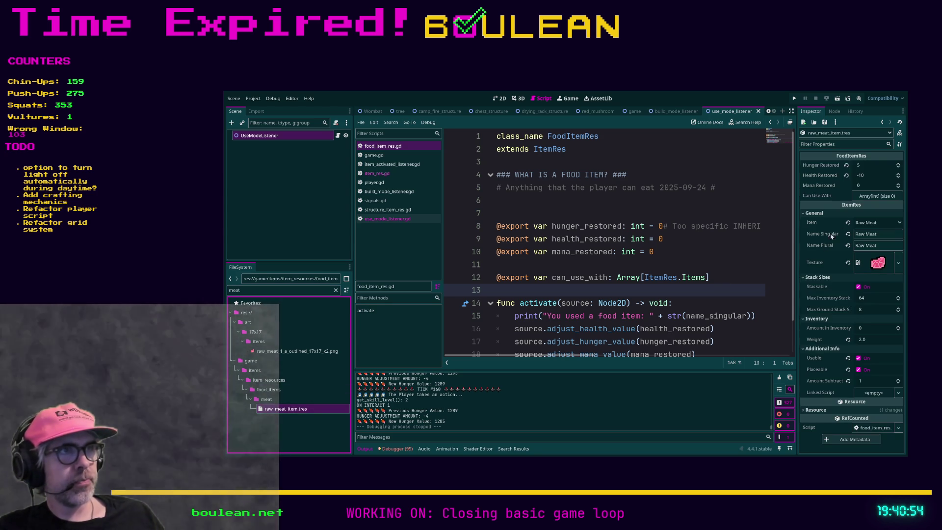
click(866, 196)
click(865, 197)
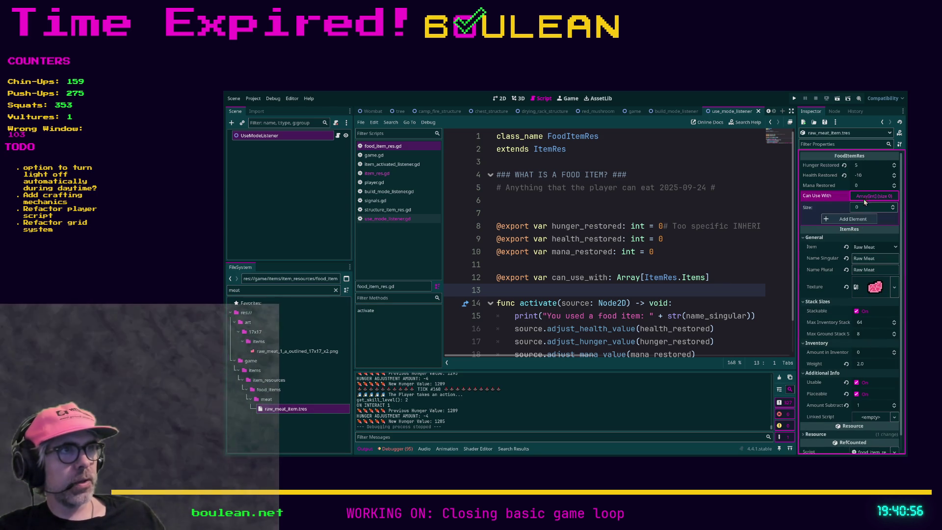
- Add three Can Use With elements set to Camp Fire, Chest and Berry
click(843, 219)
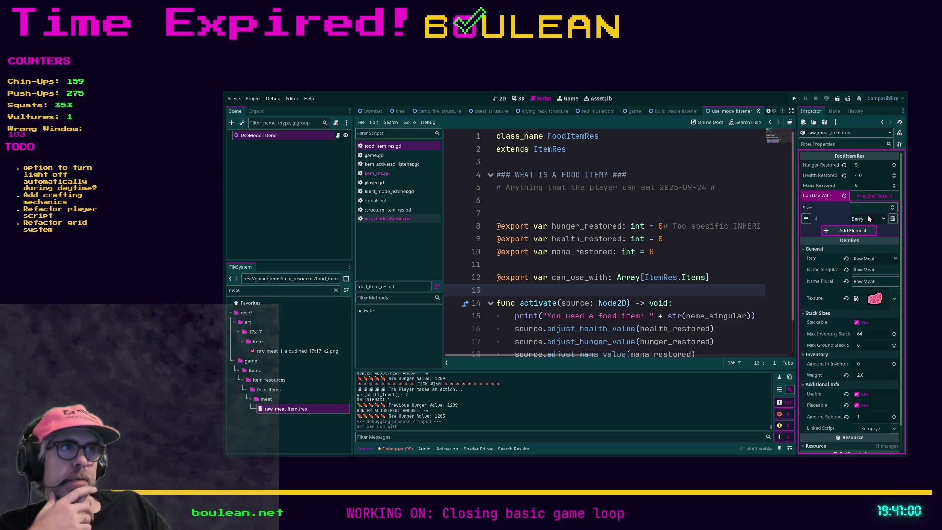
click(869, 219)
click(859, 236)
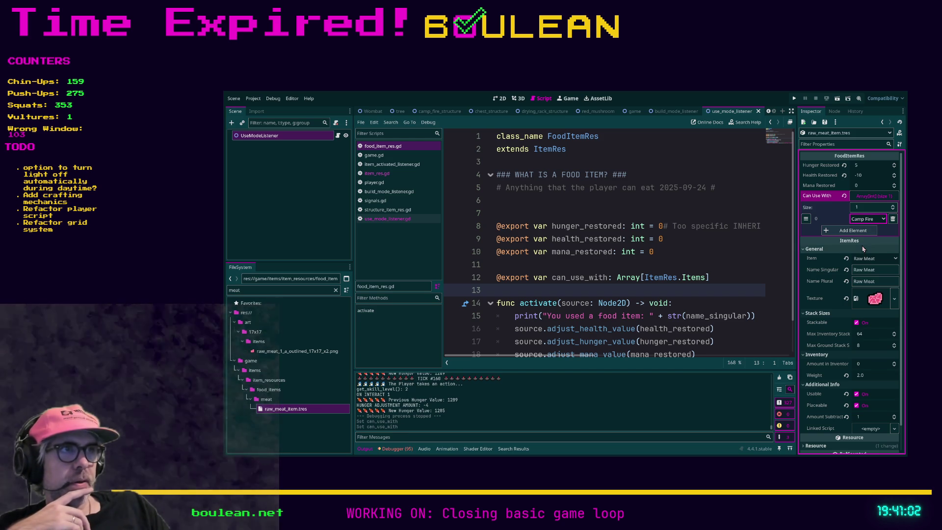
click(858, 233)
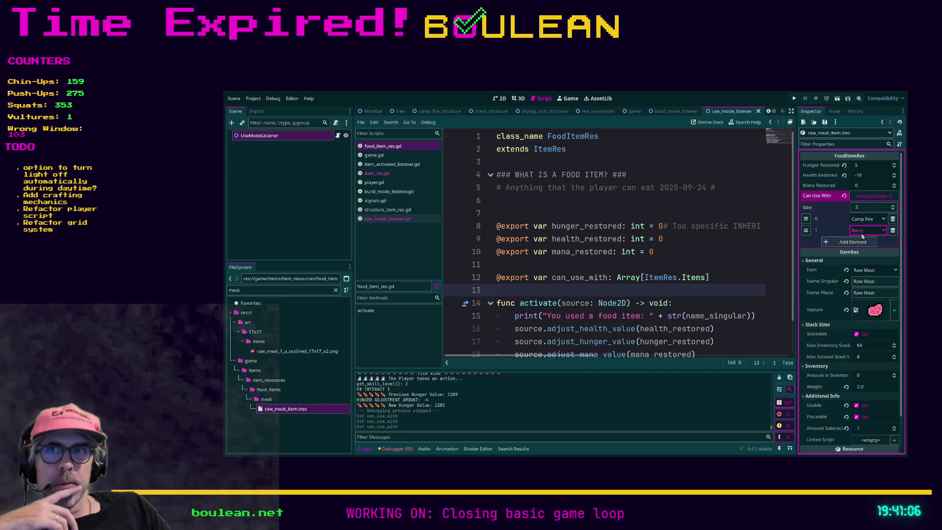
click(864, 230)
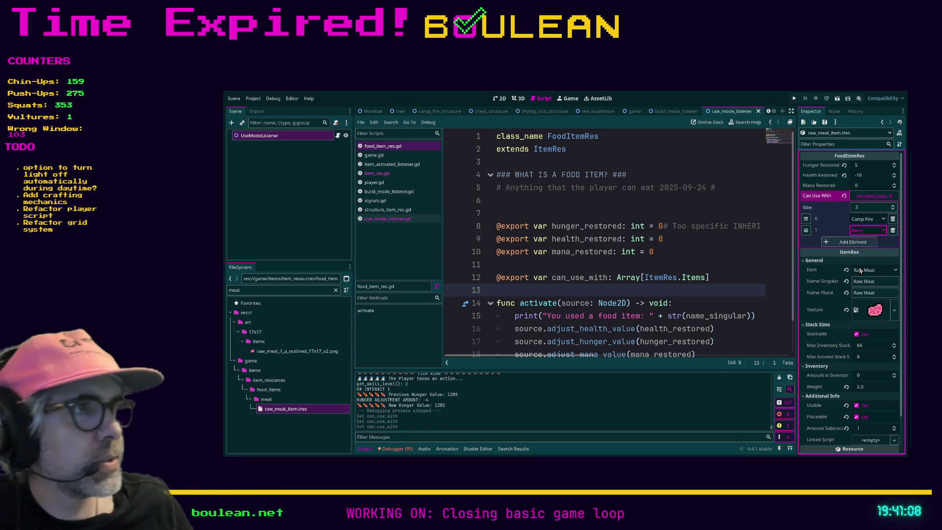
click(853, 242)
click(851, 242)
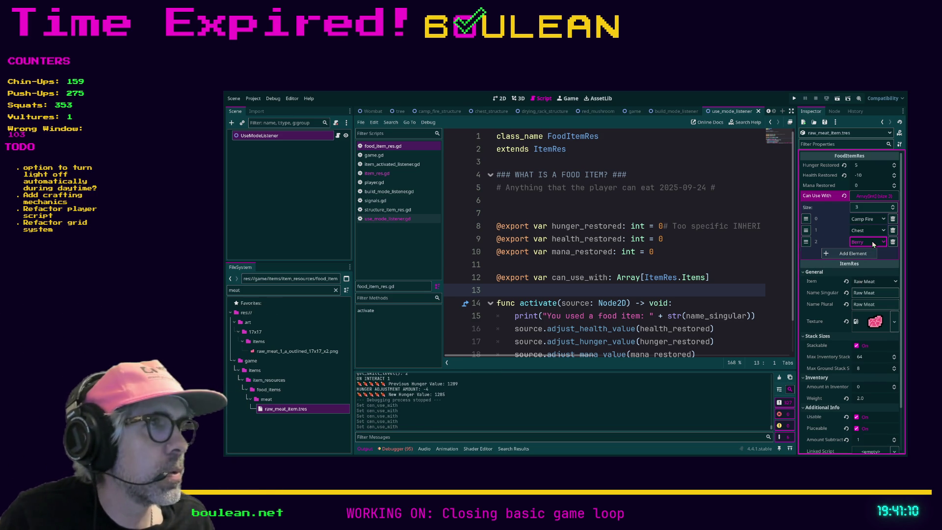
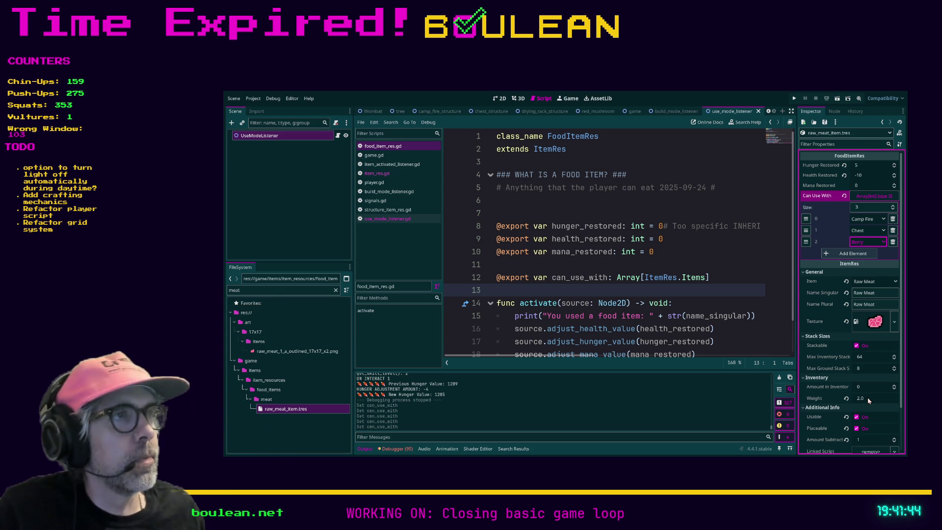
- Delete the Berry entry from the raw meat's Can Use With list, keeping Camp Fire and Chest
click(893, 241)
click(748, 236)
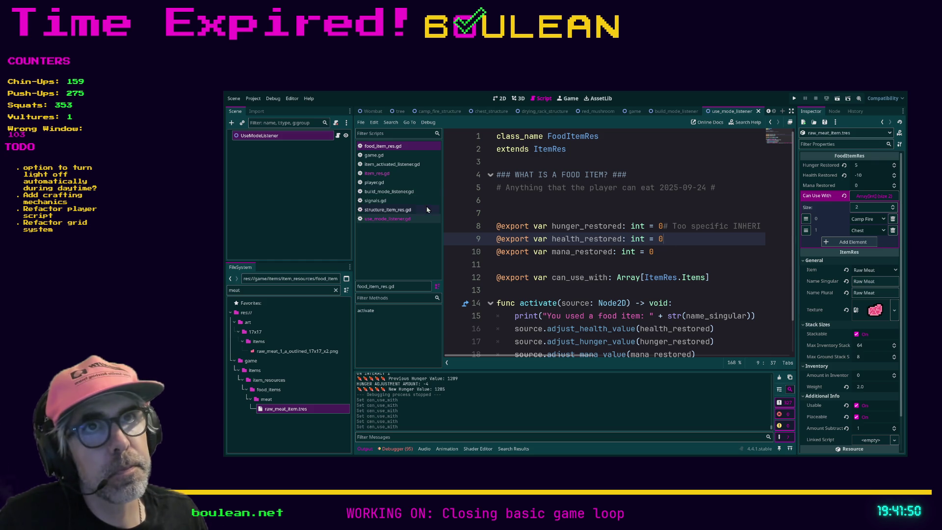
- In use_mode_listener.gd, rename the line 22–23 signals to enter_use_mode and exit_use_mode
click(384, 219)
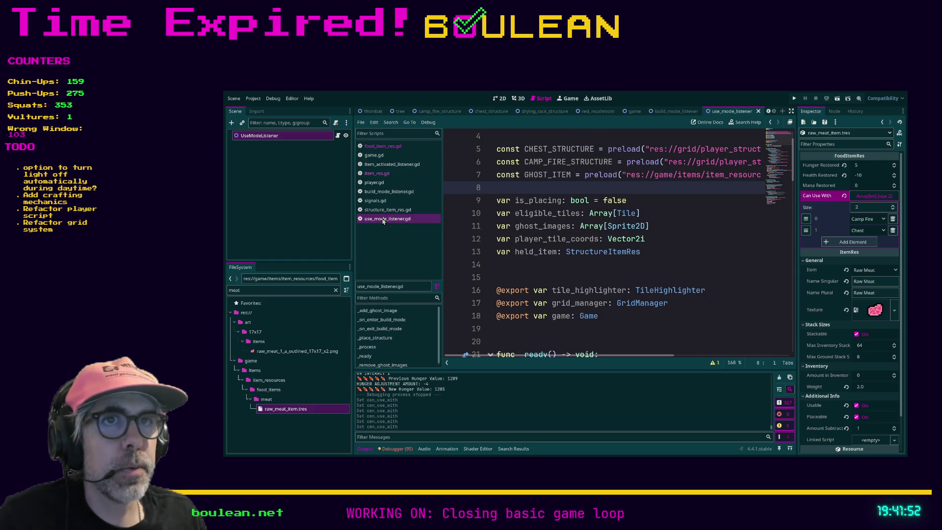
scroll(507, 275, down, 2)
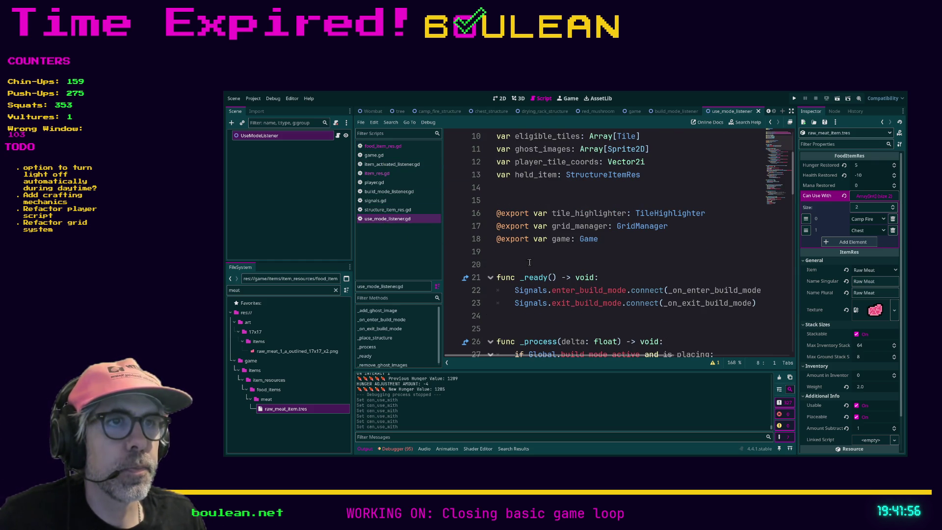
double_click(560, 290)
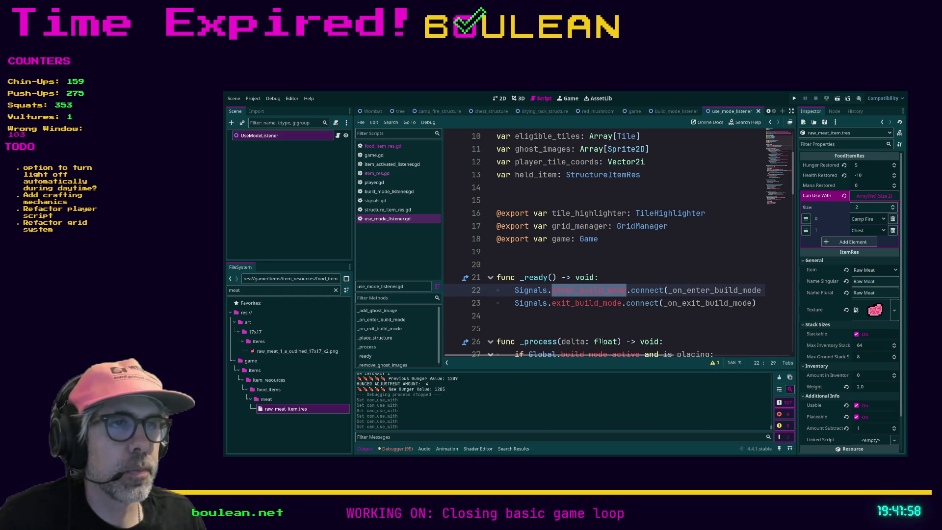
text(enter_)
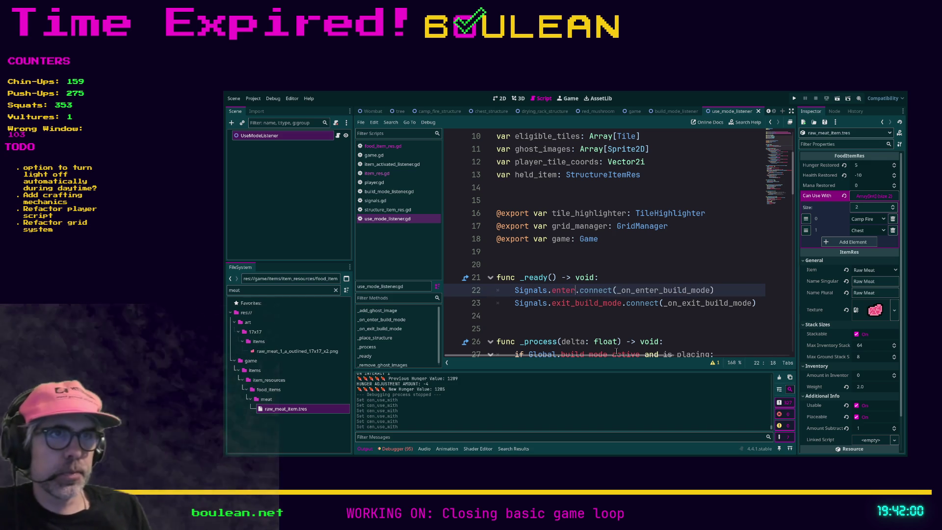
text(use_mode)
key(Return)
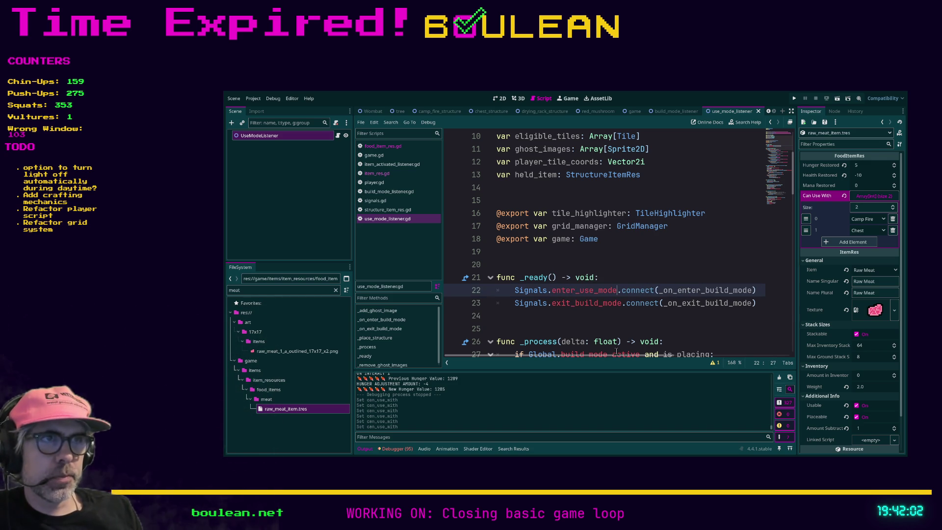
key(Down)
key(BackSpace)
key(BackSpace)
key(BackSpace)
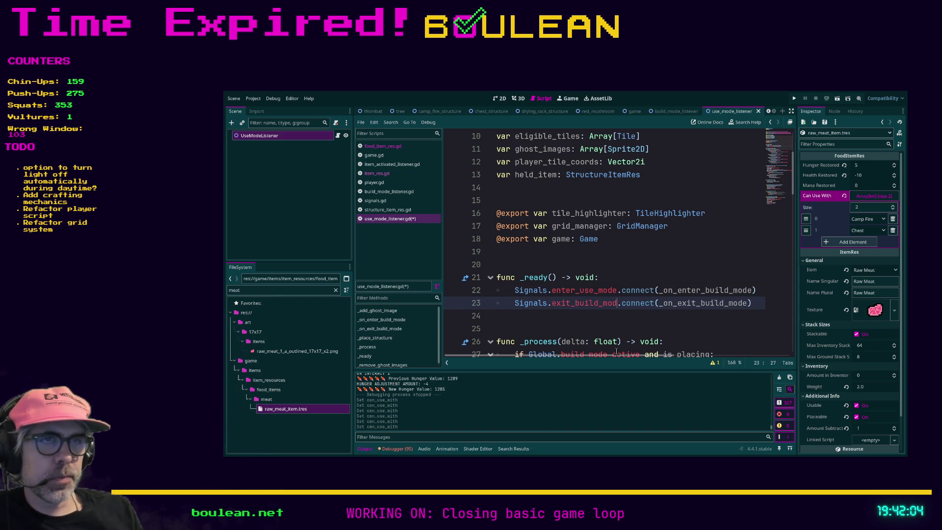
key(BackSpace)
text(use_mode)
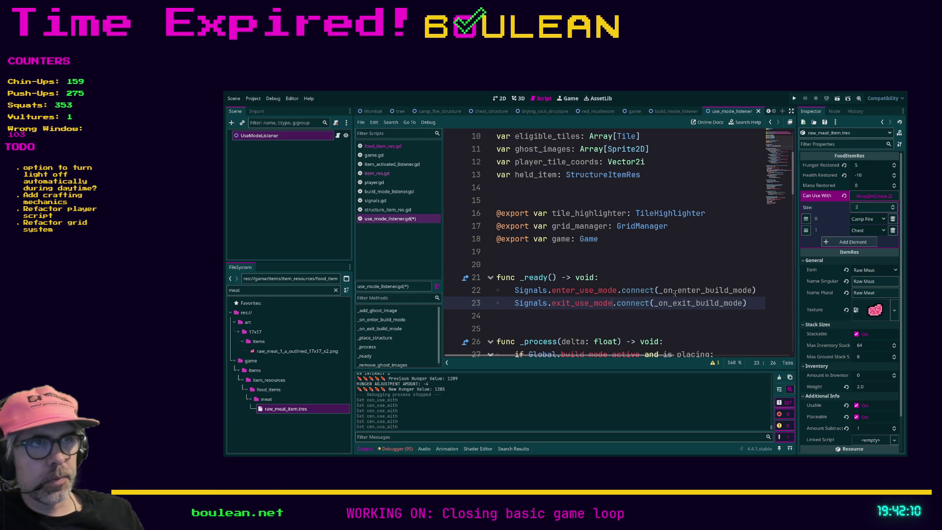
- Rename the connected handlers to _on_enter_use_mode and _on_exit_use_mode
drag(729, 290, 702, 292)
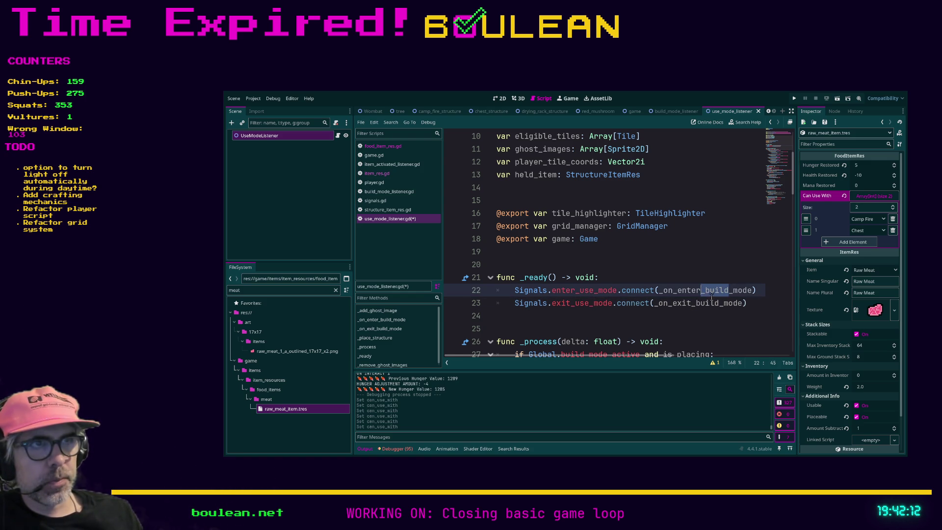
text(use)
click(719, 304)
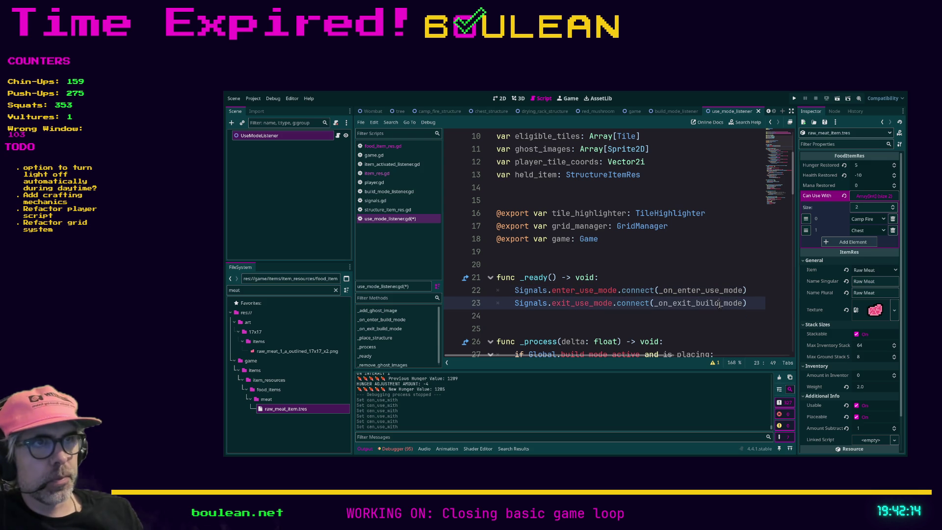
key(BackSpace)
key(BackSpace)
key(BackSpace)
text(use)
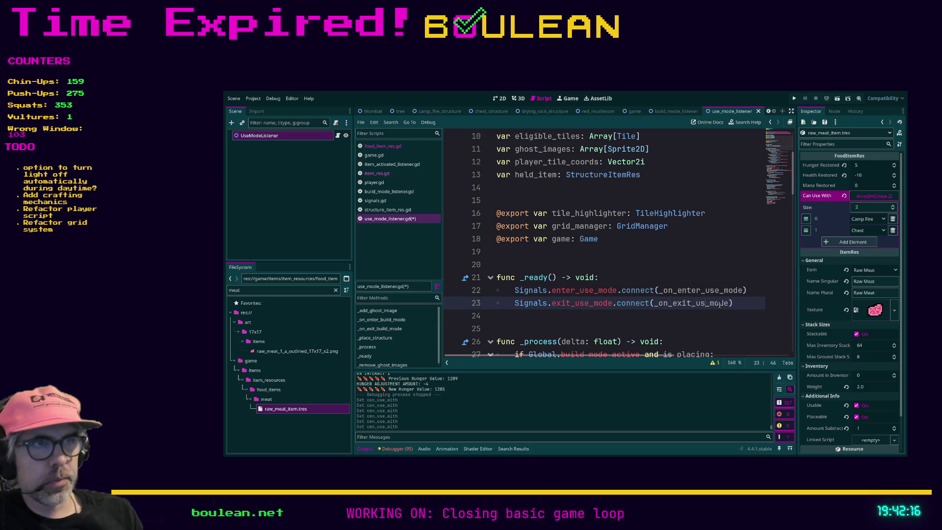
scroll(715, 305, down, 6)
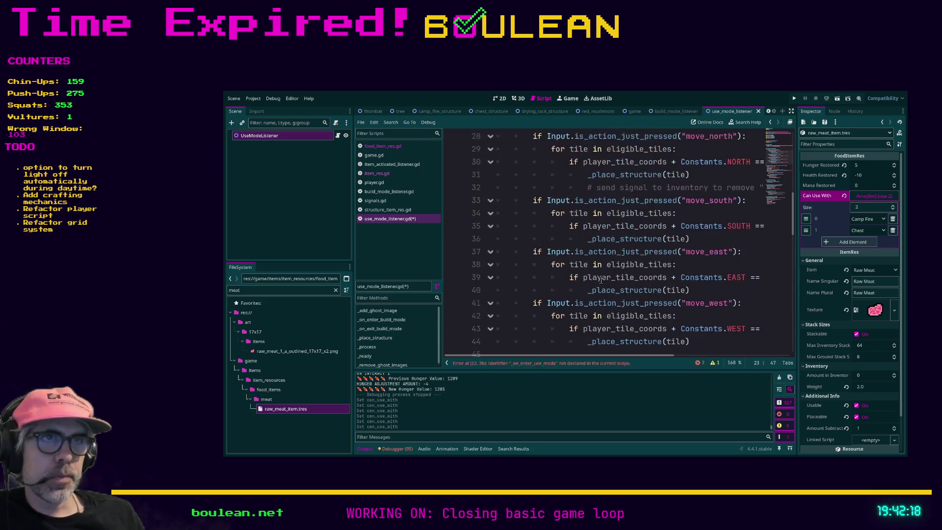
- Declare func _on_enter_use_mode(player: Player, item: ItemRes) on line 47
scroll(515, 201, up, 2)
click(490, 187)
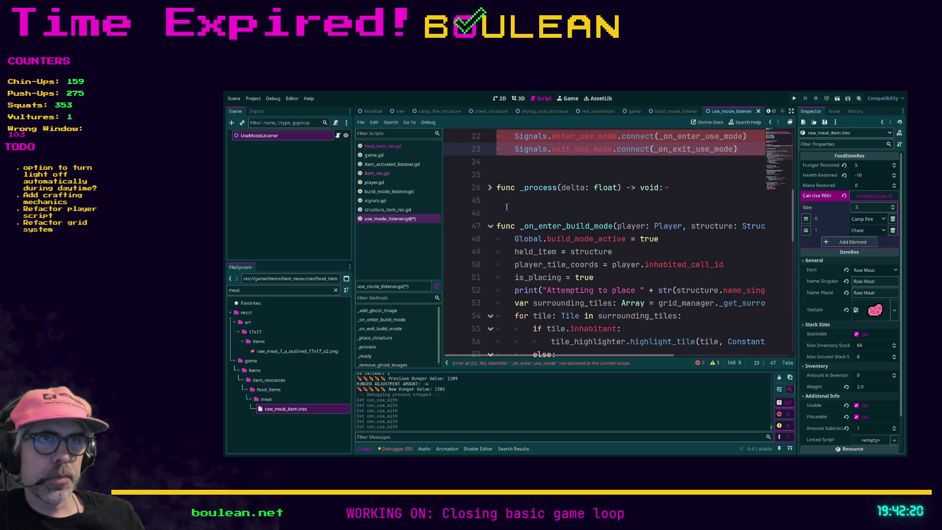
click(521, 213)
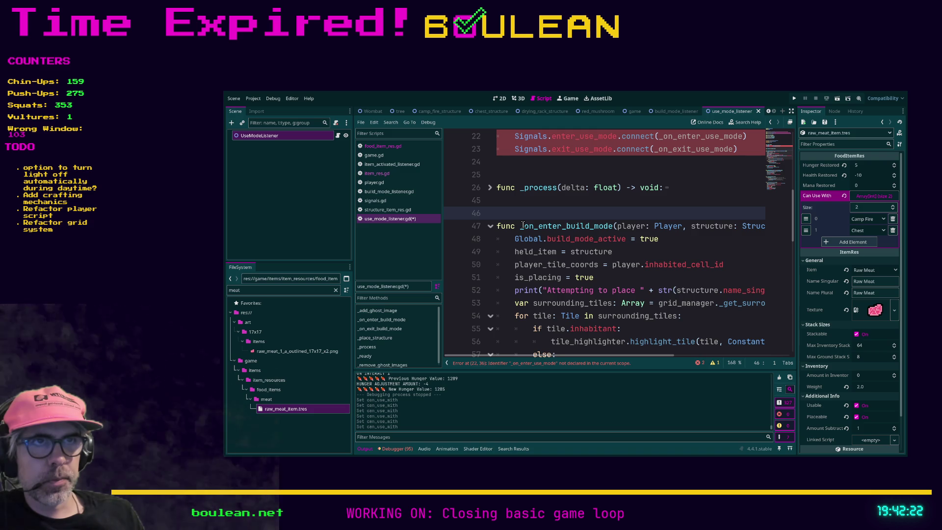
key(Return)
key(Return)
key(Up)
text(func _on)
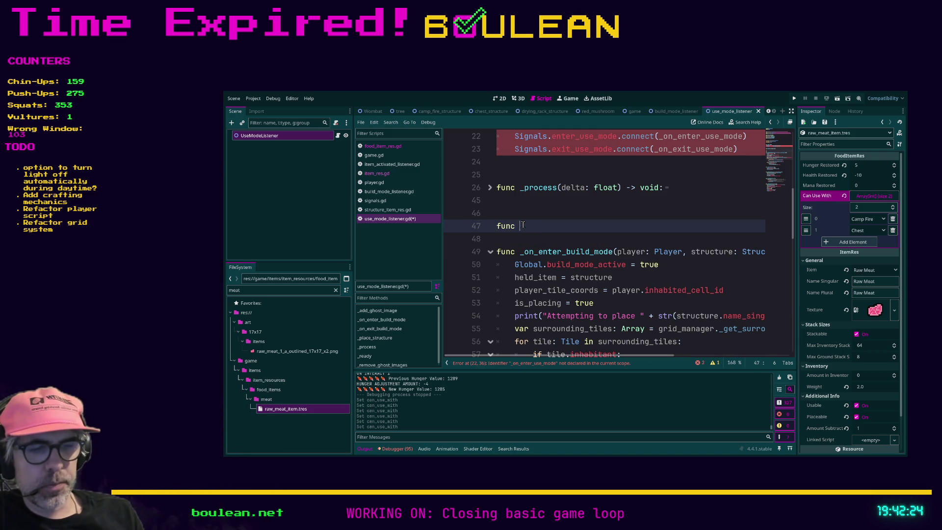
text(_enter_use_mode)
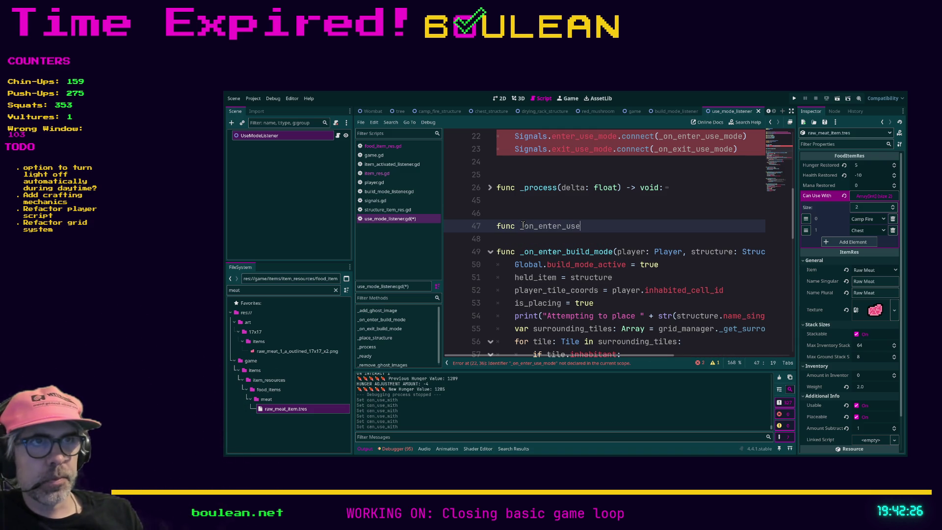
text((player:,)
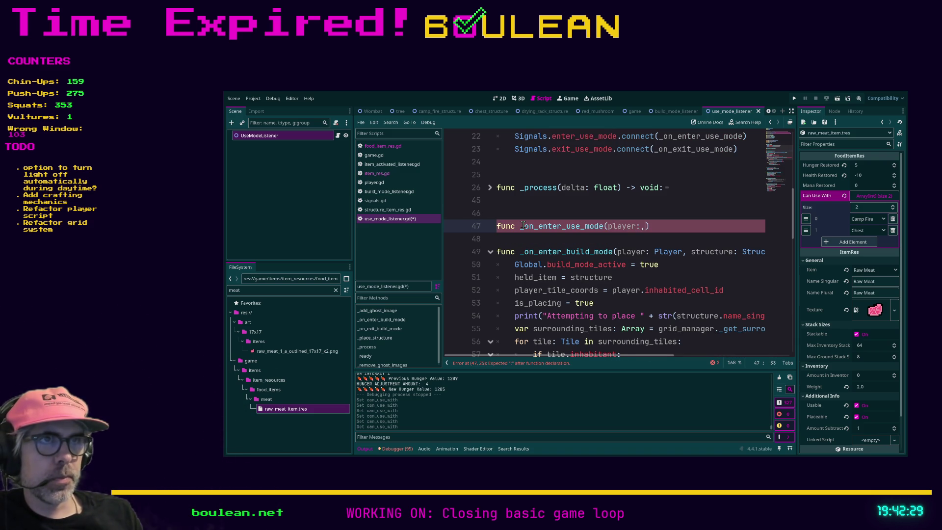
key(BackSpace)
key(Escape)
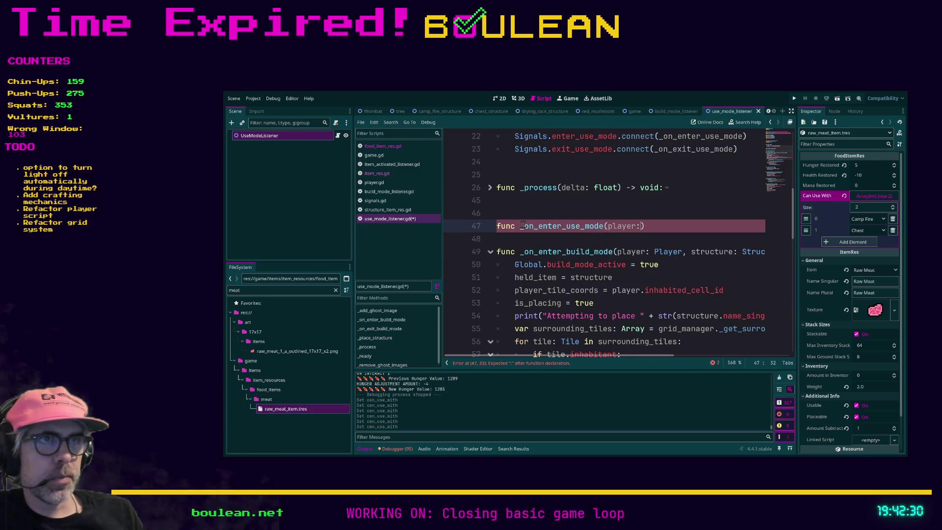
text(Pla)
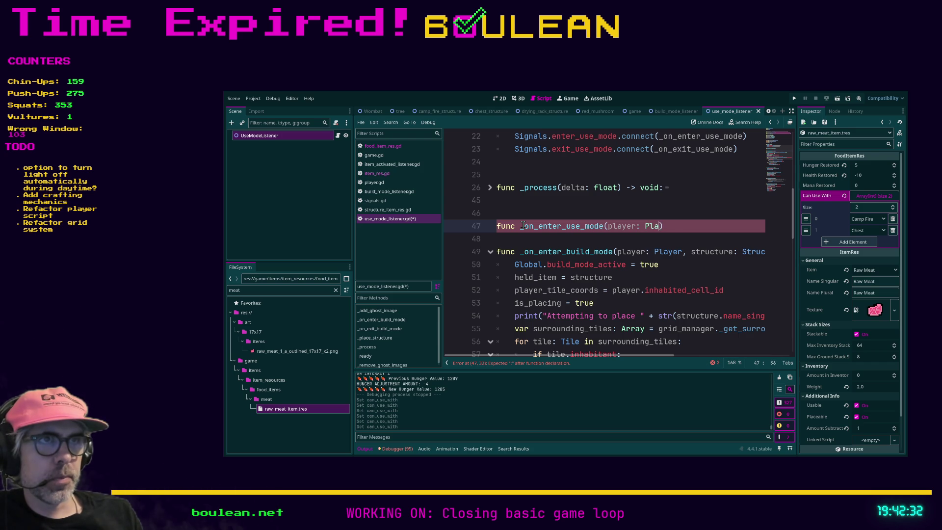
text(yer, item: )
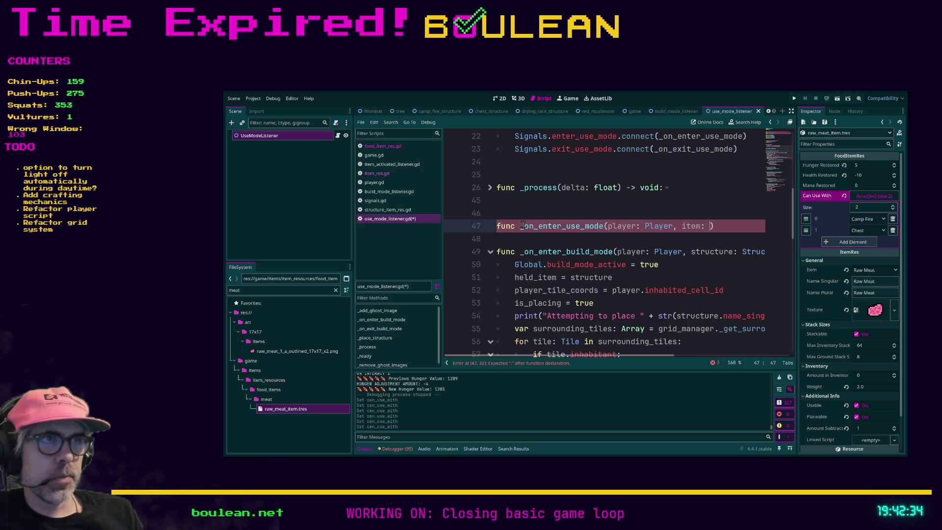
text(Item)
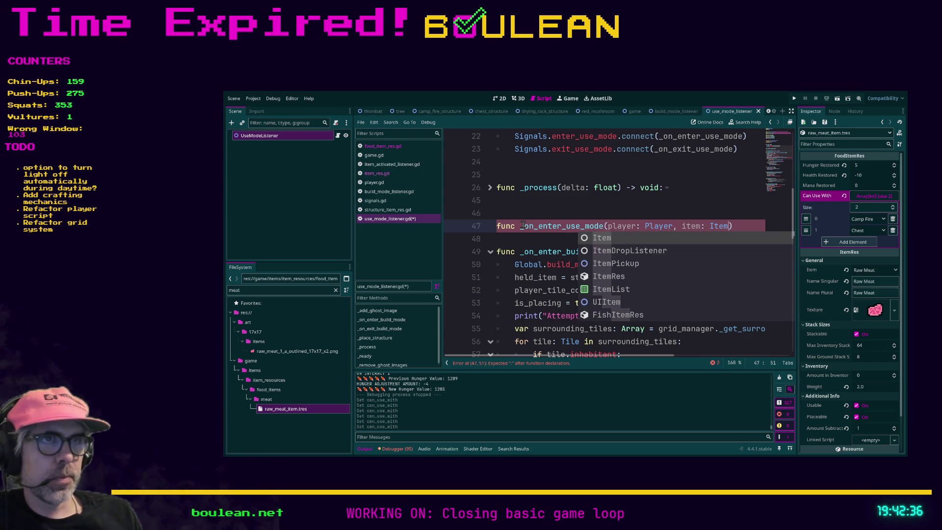
text(Res)
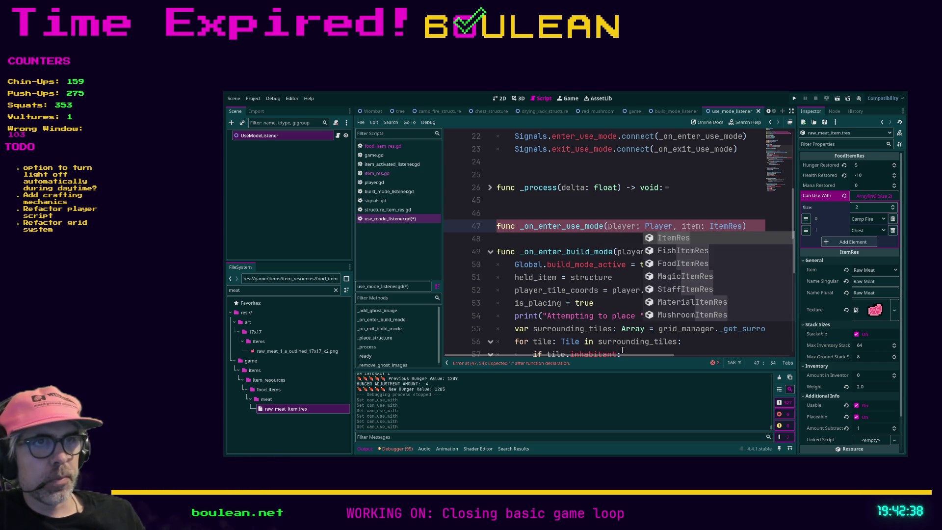
mouse_move(623, 354)
mouse_down()
mouse_move(680, 353)
mouse_move(667, 354)
mouse_up()
- Complete the signature with -> void: and give it a pass body
click(687, 222)
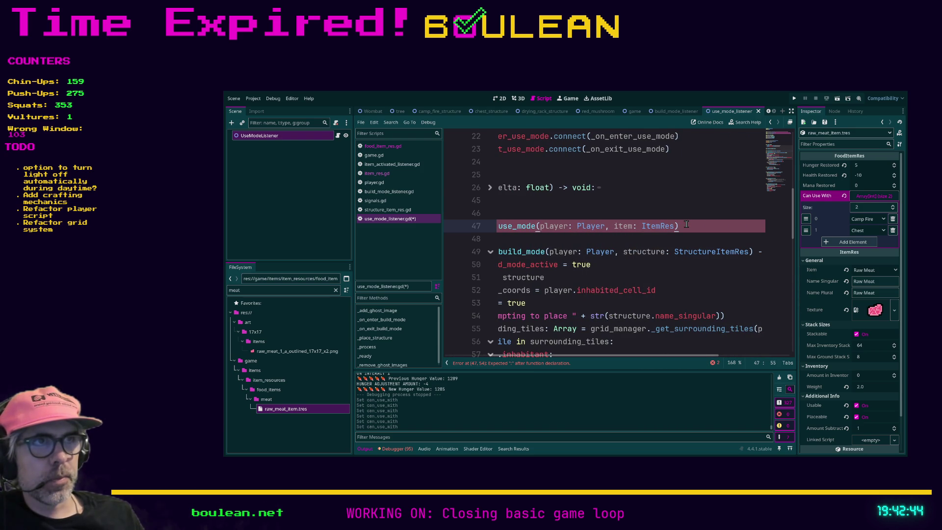
text(-> void:)
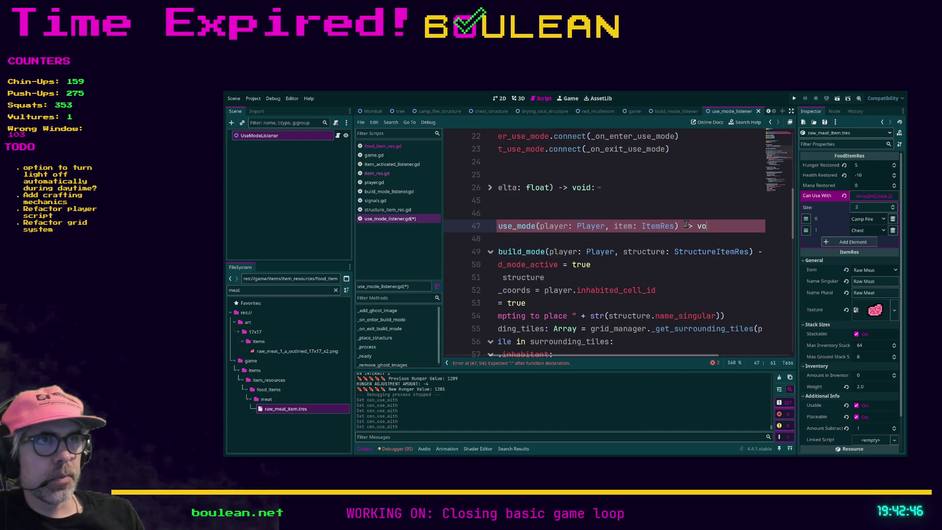
key(Return)
text(pass)
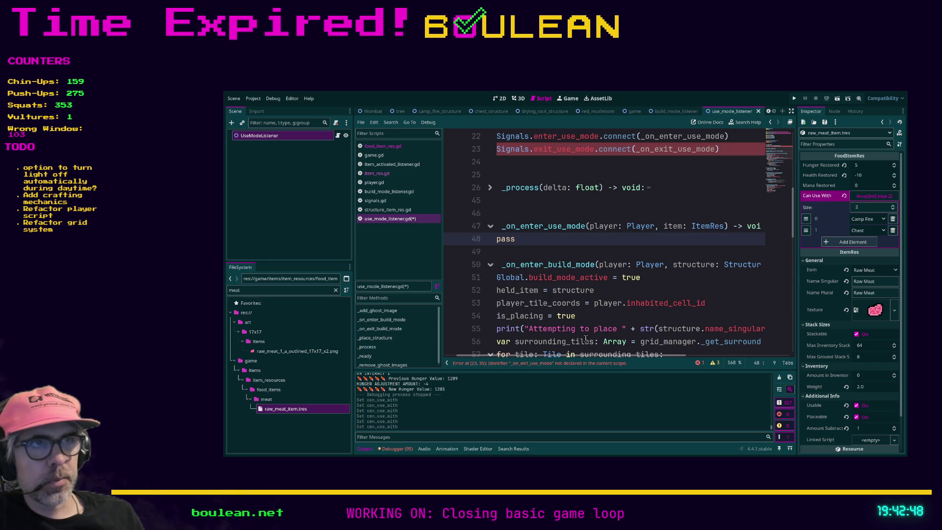
mouse_move(584, 354)
mouse_down()
mouse_move(657, 352)
mouse_move(537, 354)
mouse_up()
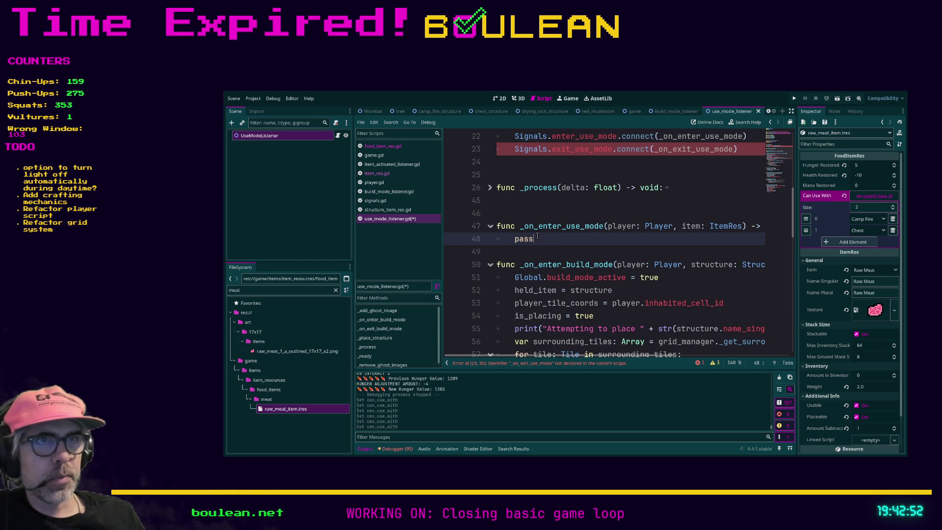
drag(537, 239, 496, 226)
key(ctrl+c)
scroll(501, 271, down, 5)
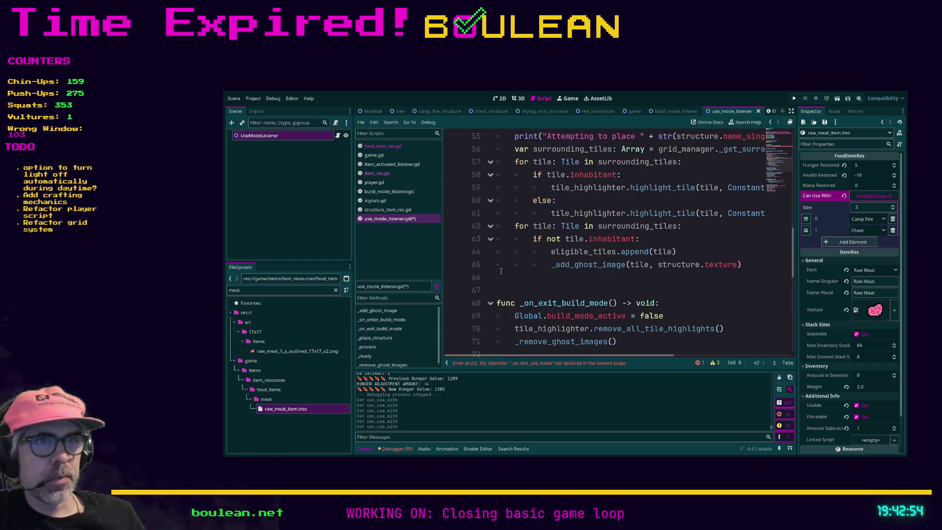
- Paste a copy of the stub at line 68 and rename it _on_exit_use_mode
click(526, 293)
key(Return)
key(Return)
key(Return)
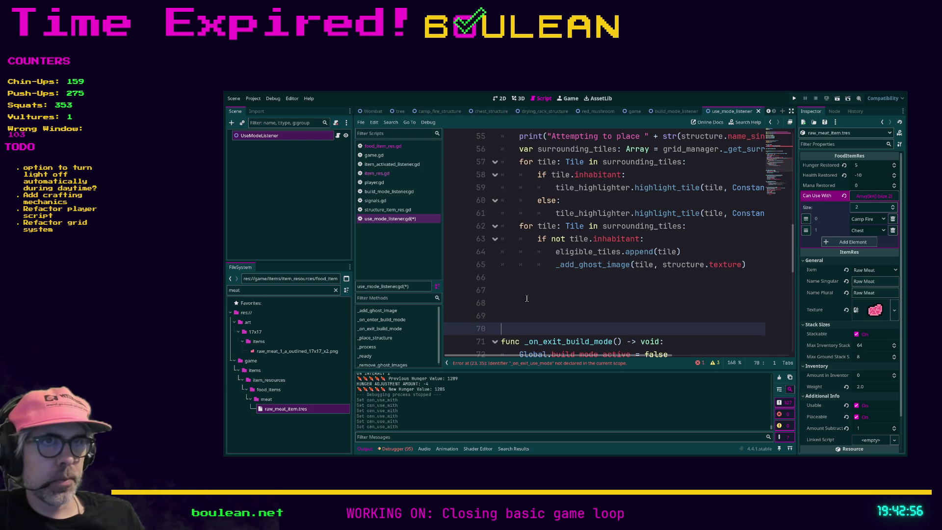
key(Up)
key(Up)
key(ctrl+v)
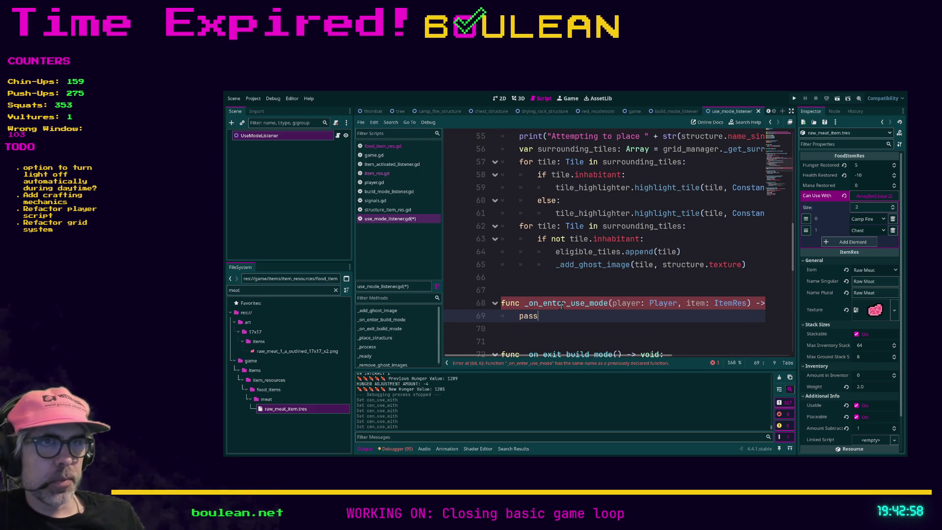
click(562, 303)
key(Delete)
key(Delete)
key(Delete)
text(xit)
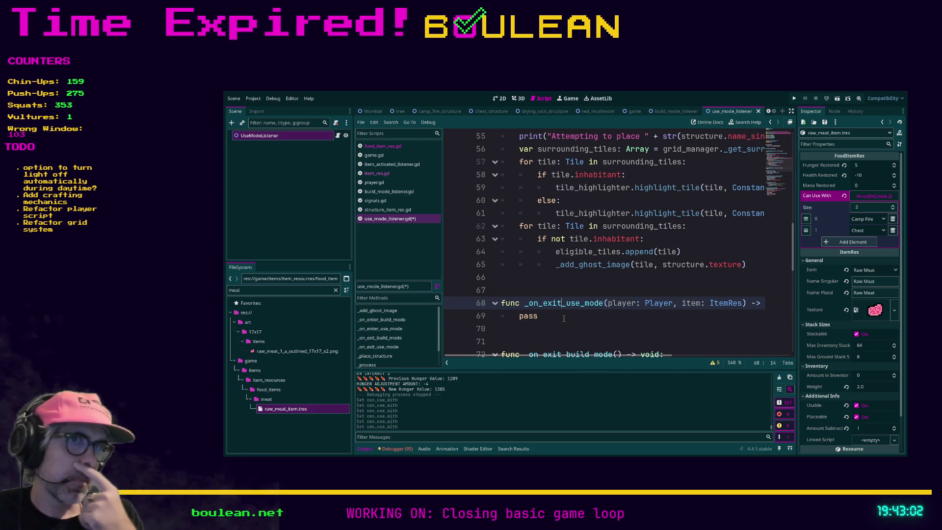
click(567, 320)
- Save use_mode_listener.gd
key(ctrl+s)
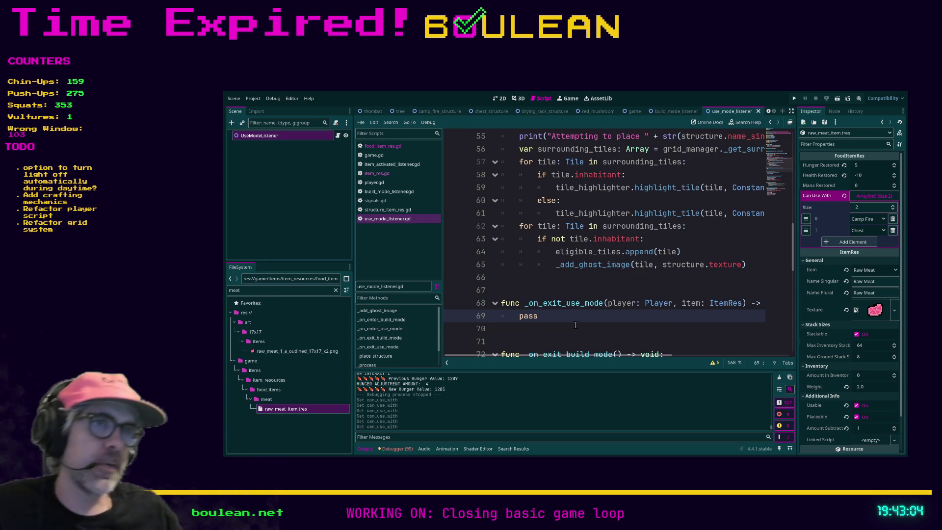
scroll(572, 314, down, 3)
scroll(577, 297, up, 1)
scroll(578, 297, up, 7)
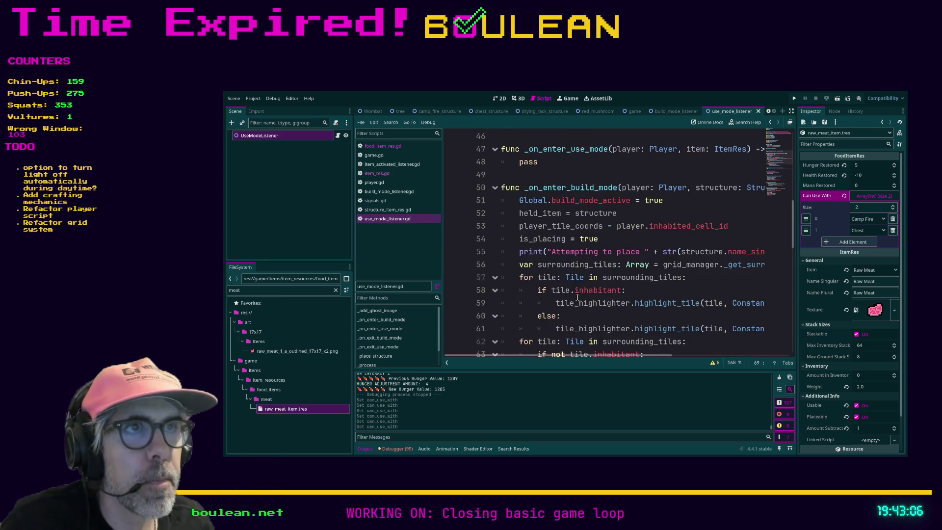
- In global.gd, add var use_mode_active: bool = false right below build_mode_active
scroll(577, 298, up, 1)
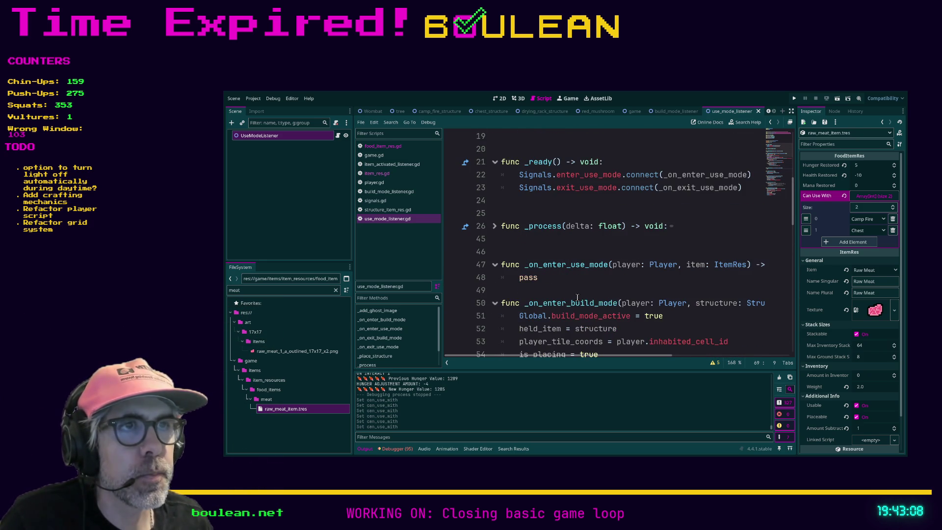
scroll(577, 298, down, 2)
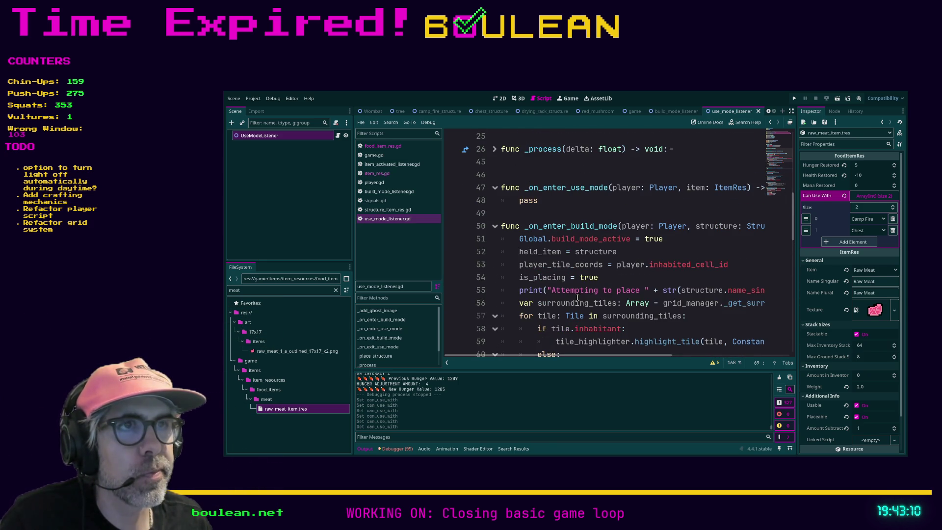
ctrl+click(583, 239)
scroll(583, 239, up, 2)
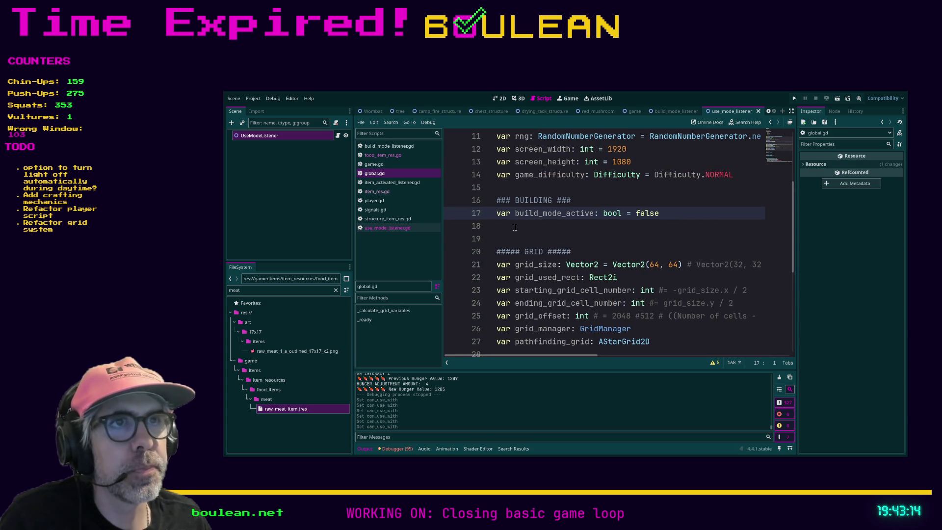
click(556, 234)
text(var use_mo)
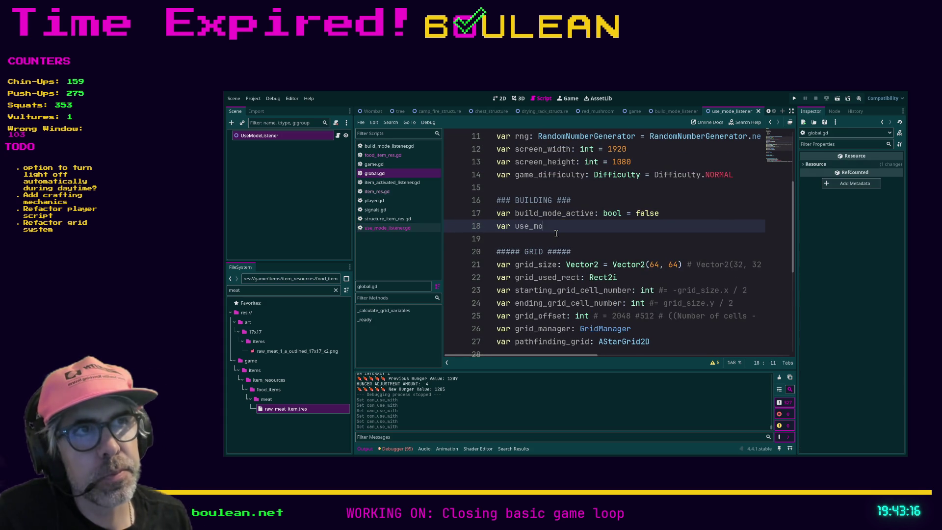
text(de_active: boo)
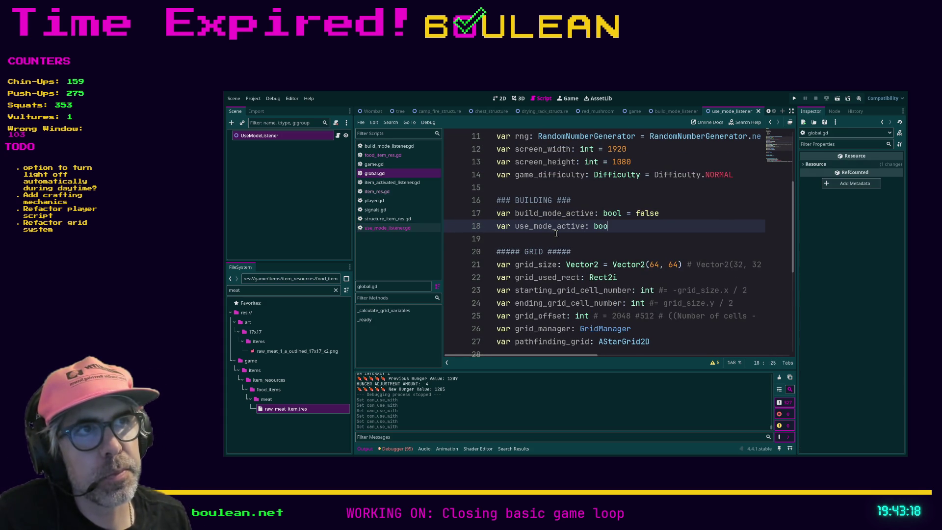
text(alse)
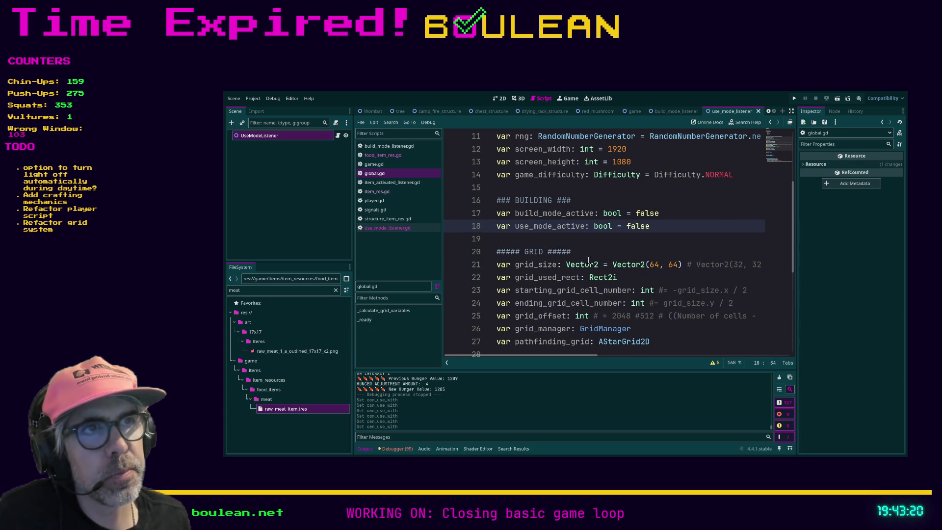
click(564, 234)
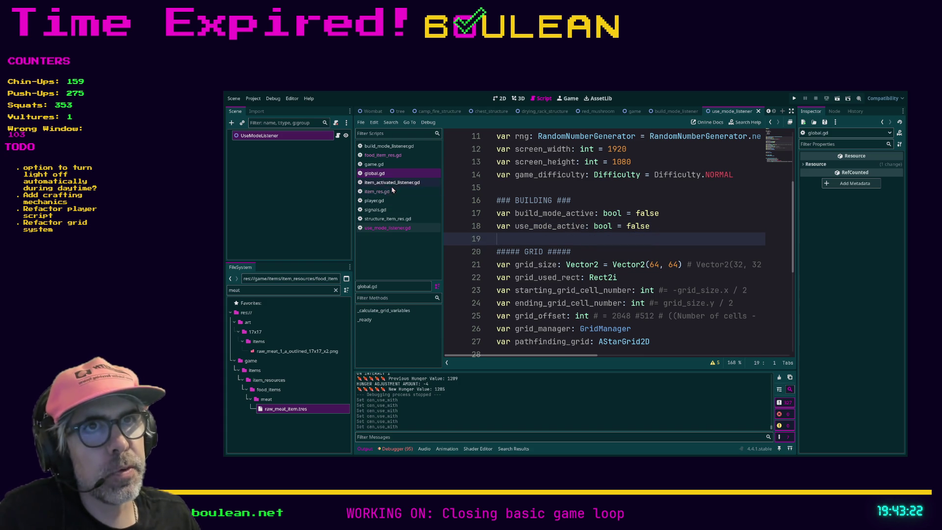
- Replace the enter handler's pass with the build_mode_active = true assignment
click(387, 227)
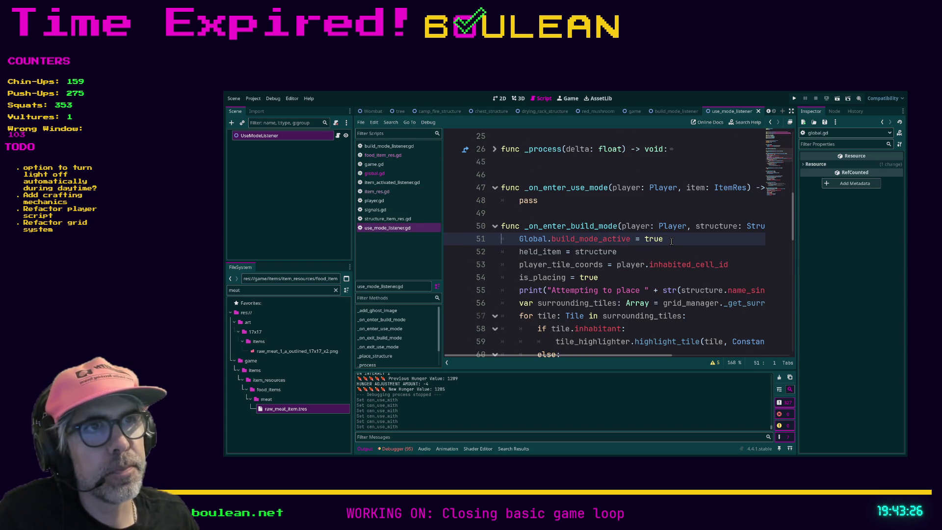
drag(674, 241, 519, 239)
key(ctrl+c)
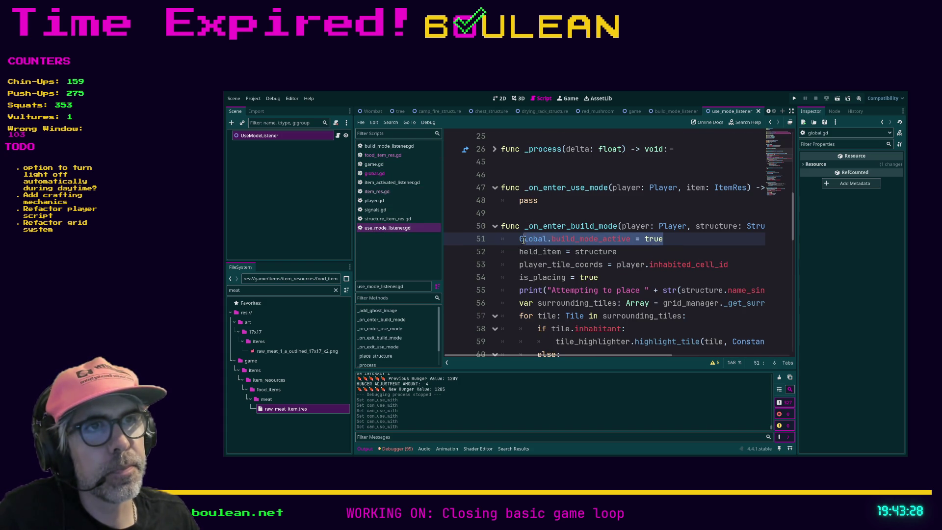
drag(549, 199, 516, 200)
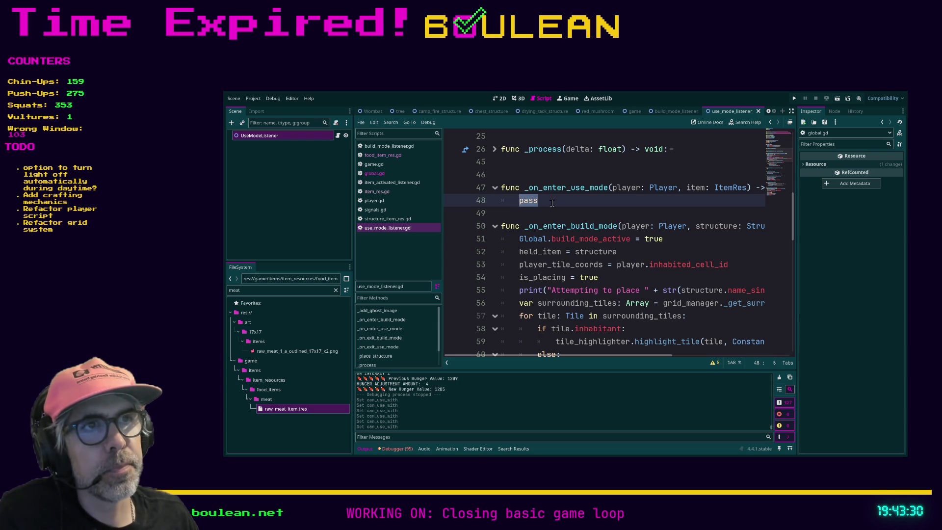
key(ctrl+v)
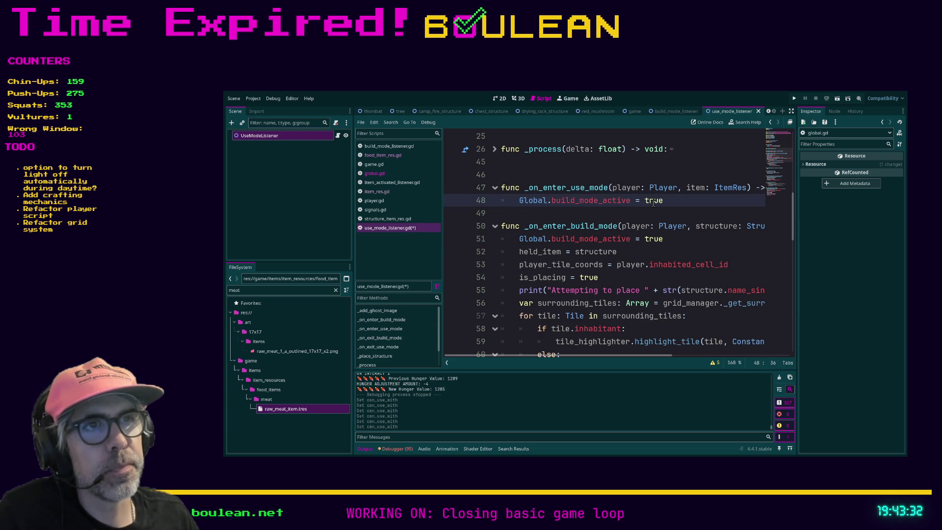
scroll(650, 211, down, 2)
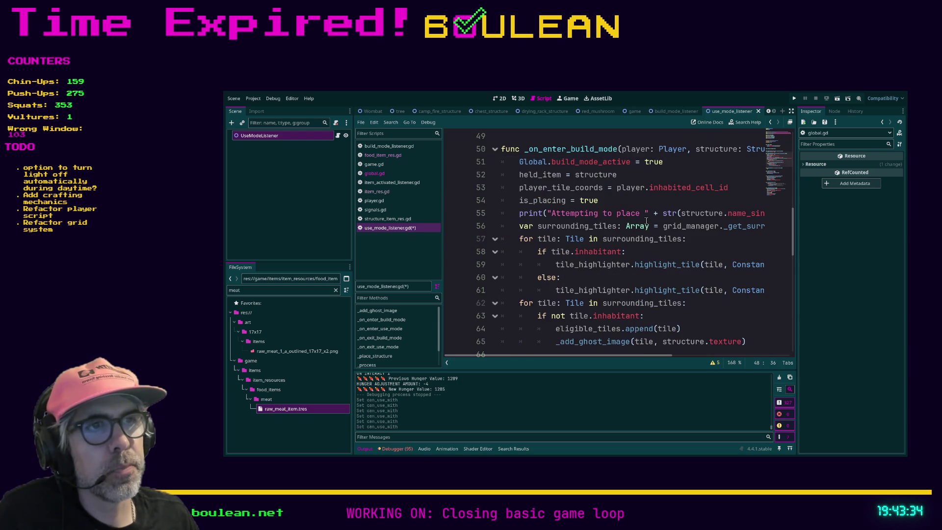
scroll(647, 220, down, 4)
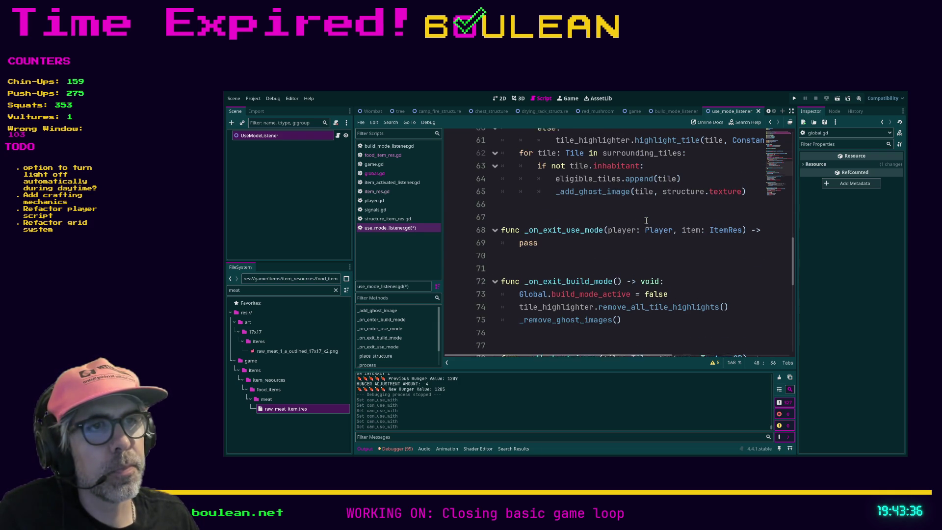
- Replace the exit handler's pass with Global.use_mode_active = false
drag(680, 292, 521, 293)
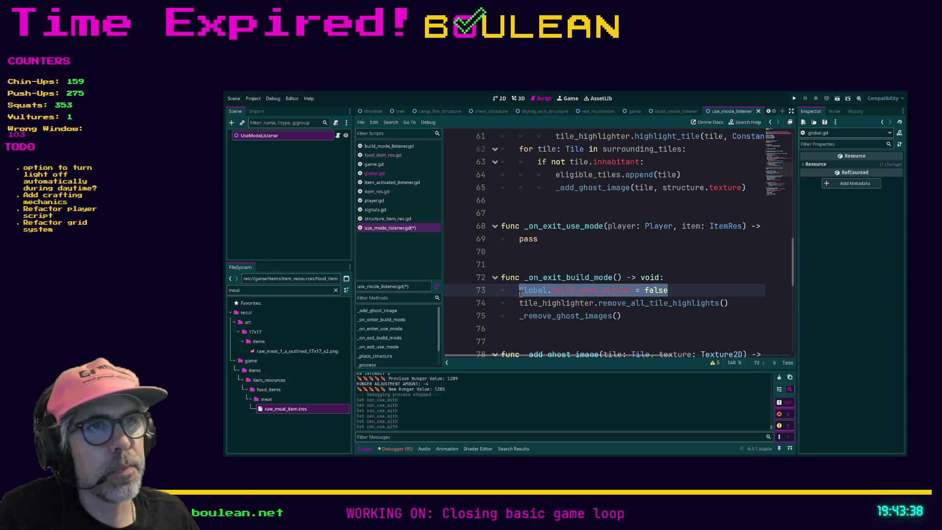
key(ctrl+c)
double_click(522, 242)
key(ctrl+v)
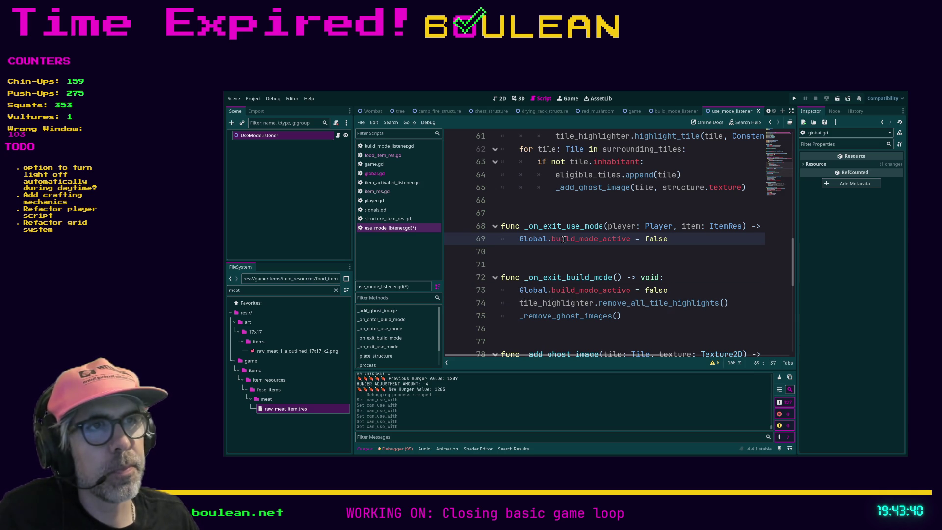
click(576, 239)
double_click(552, 240)
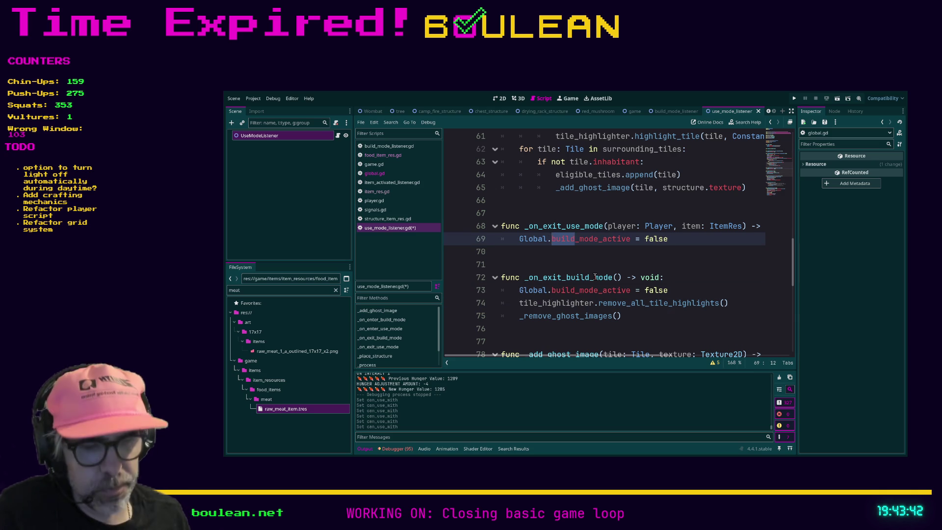
text(use)
key(Escape)
key(Down)
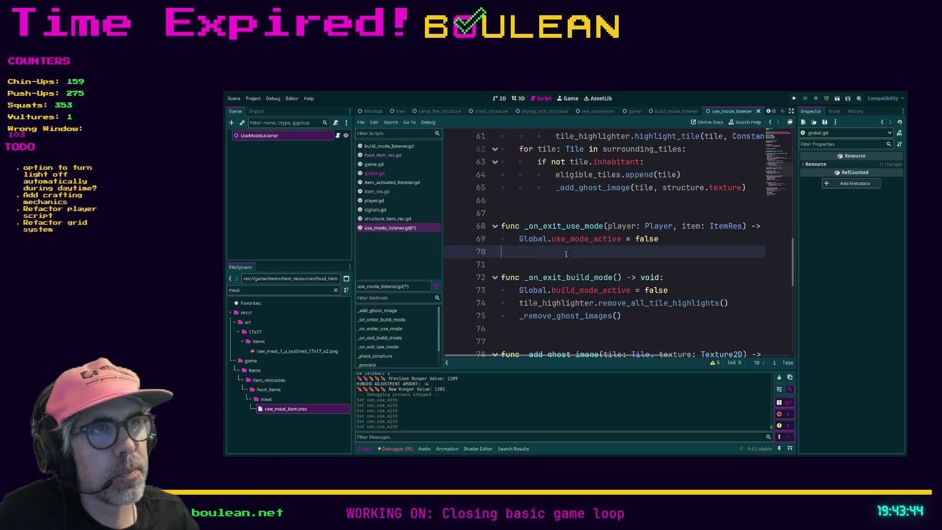
scroll(618, 275, up, 6)
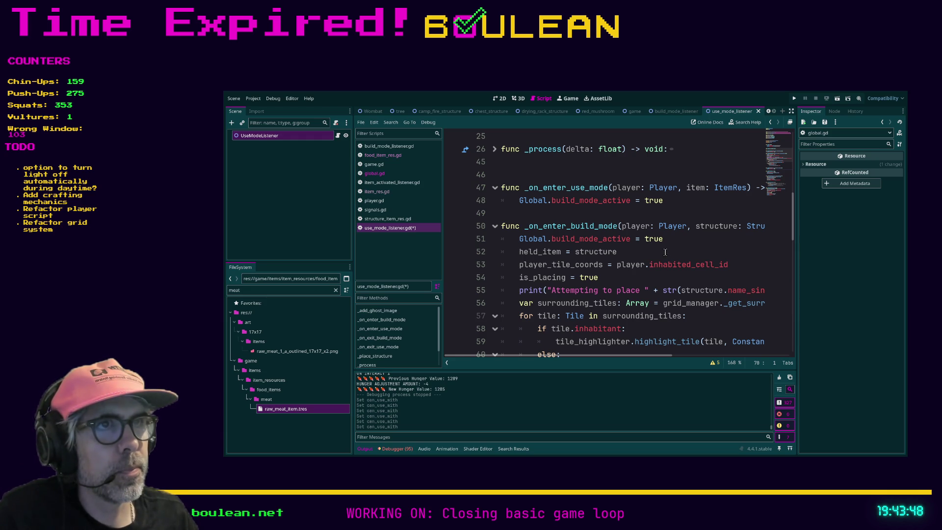
- Change line 48 to set Global.use_mode_active to true, save, and run the game
click(574, 201)
key(BackSpace)
key(BackSpace)
key(BackSpace)
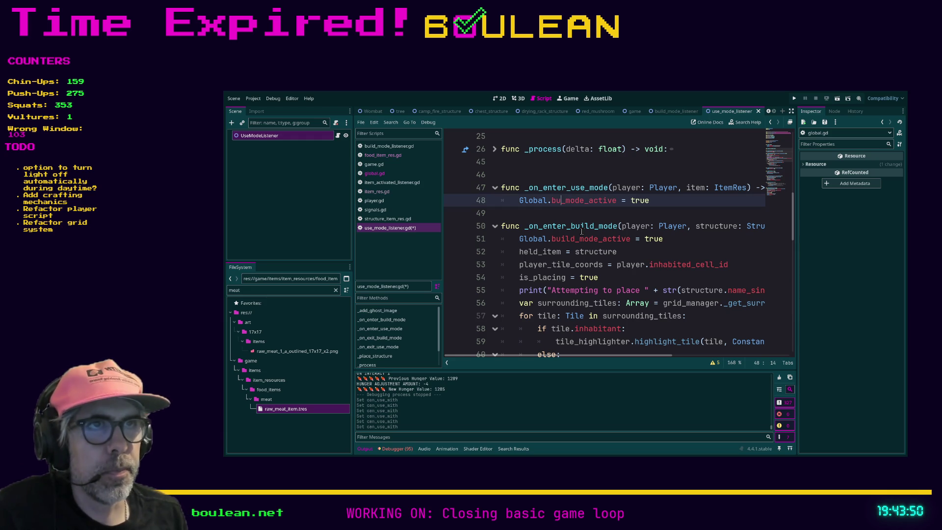
text(use)
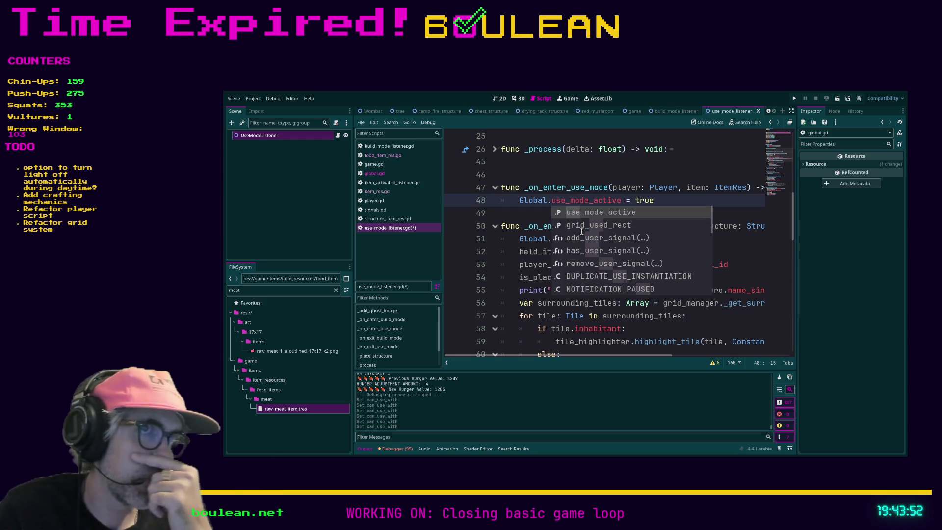
key(ctrl+s)
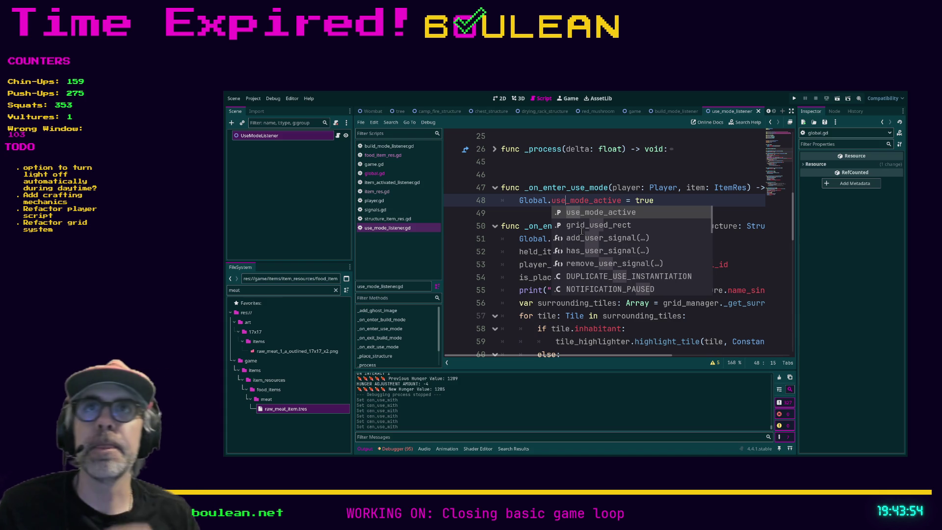
key(F5)
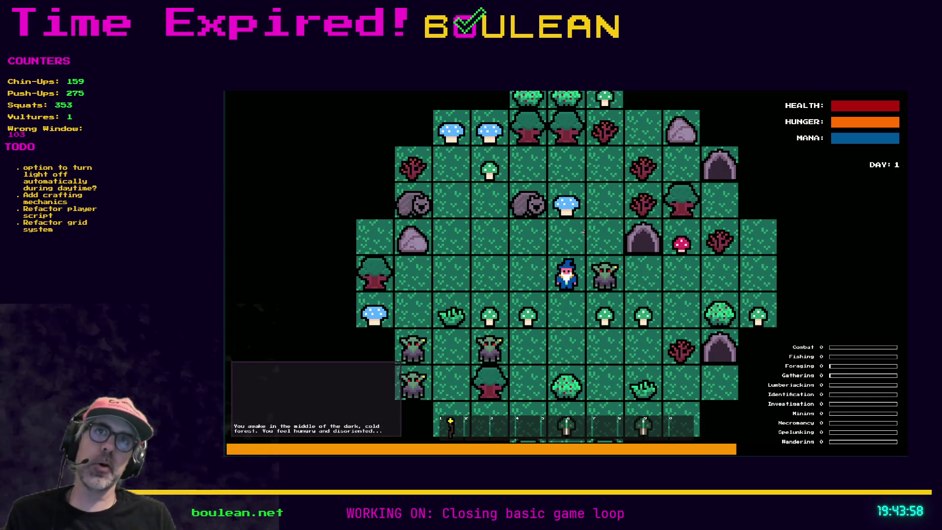
- Step the wizard one tile west, light his torch with key 1, and zoom in
key(Left)
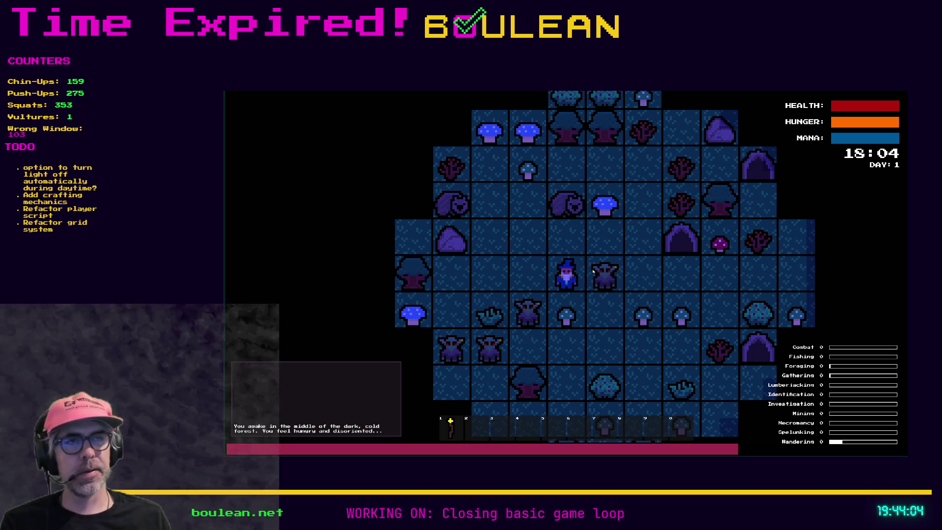
key(1)
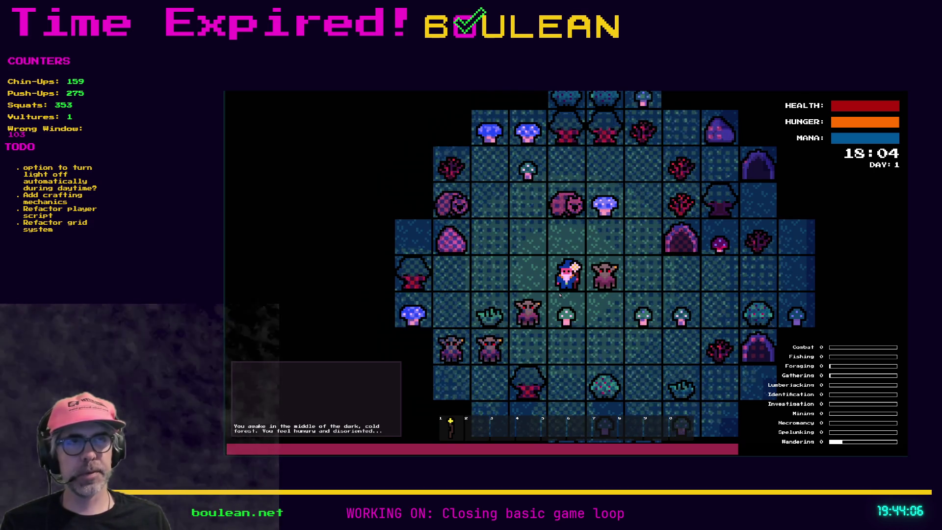
scroll(560, 293, up, 3)
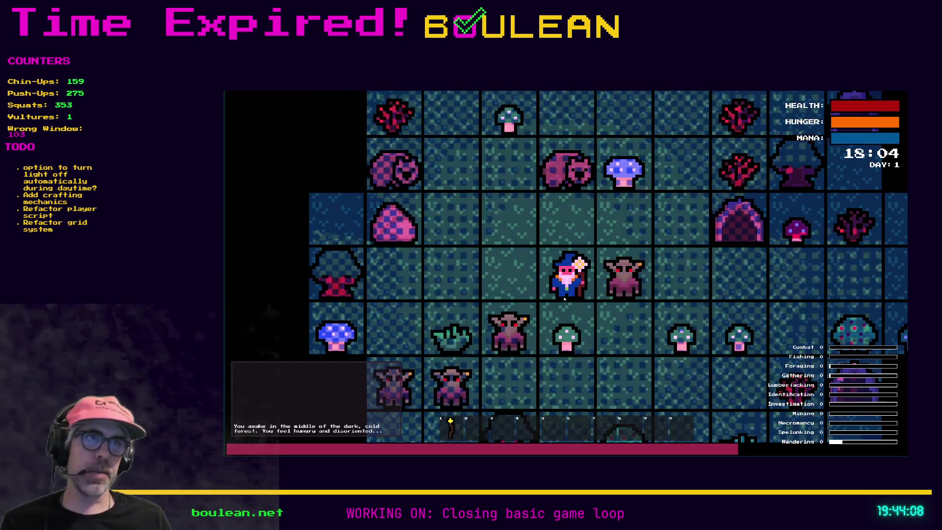
scroll(565, 298, up, 1)
scroll(564, 298, up, 1)
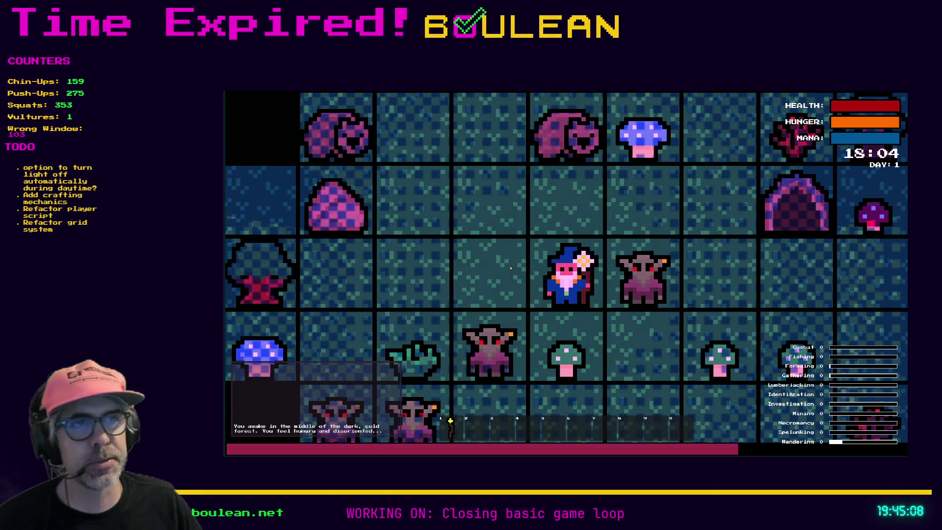
- Step the wizard west and north, then attack the adjacent goblins three times with Space
click(632, 266)
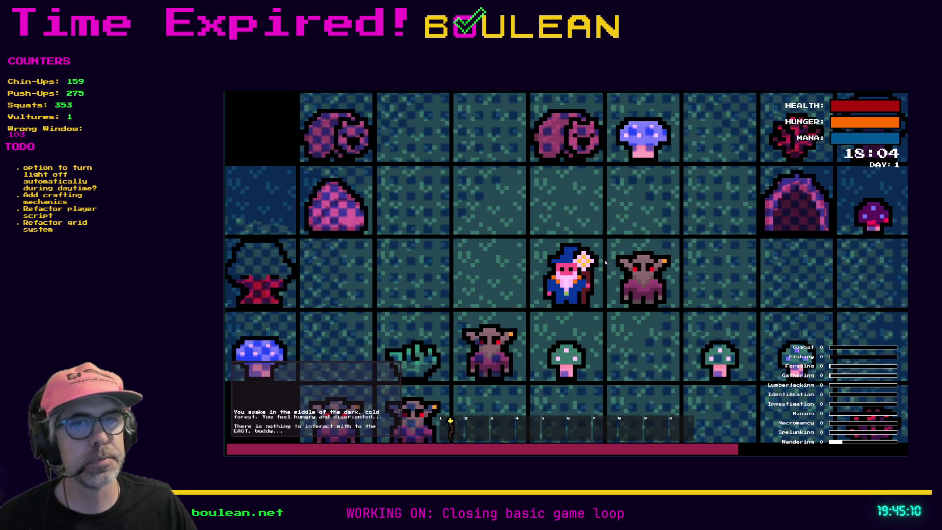
click(606, 264)
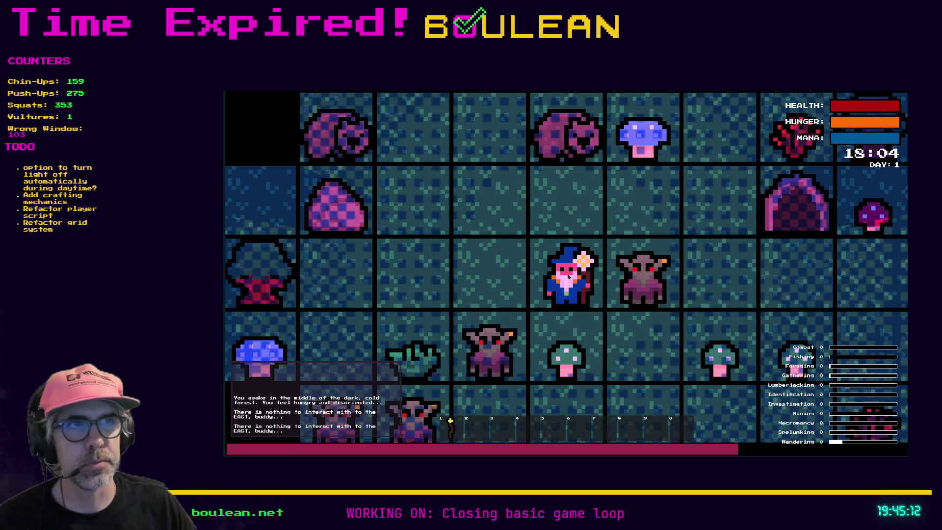
key(a)
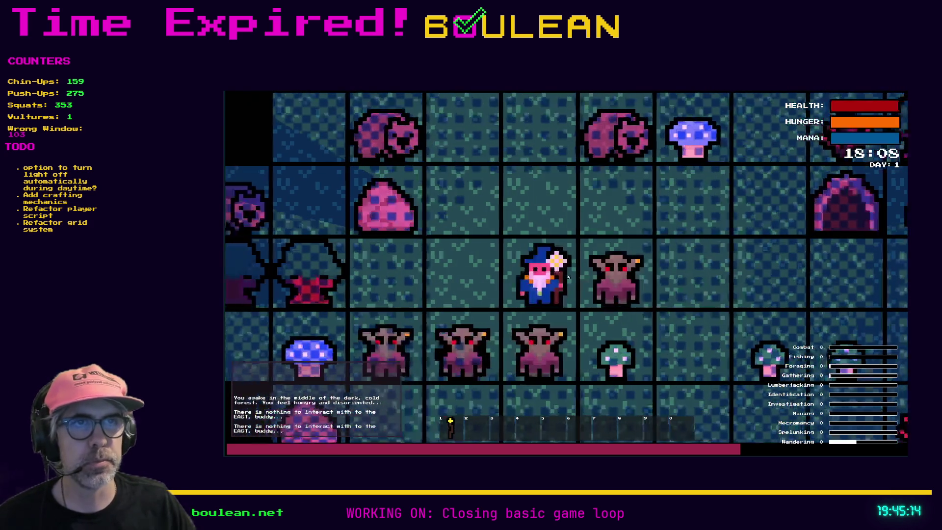
key(w)
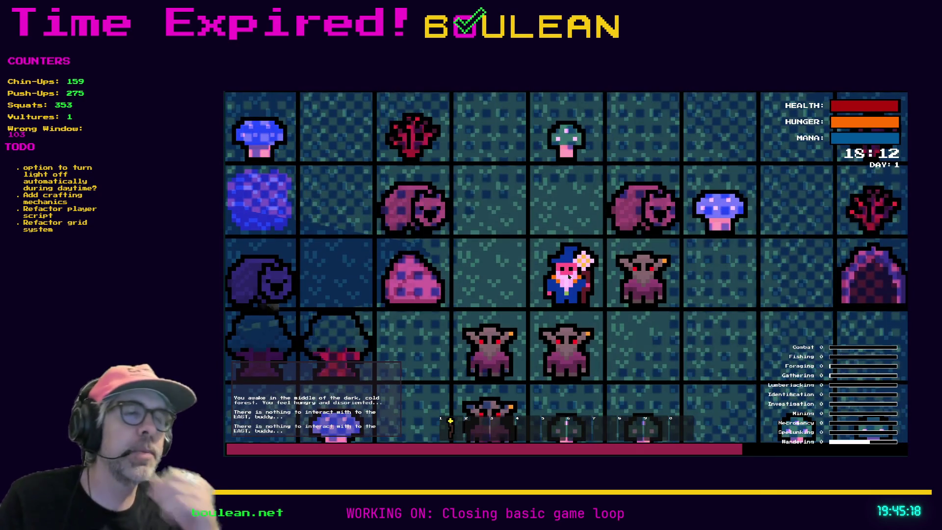
key(d)
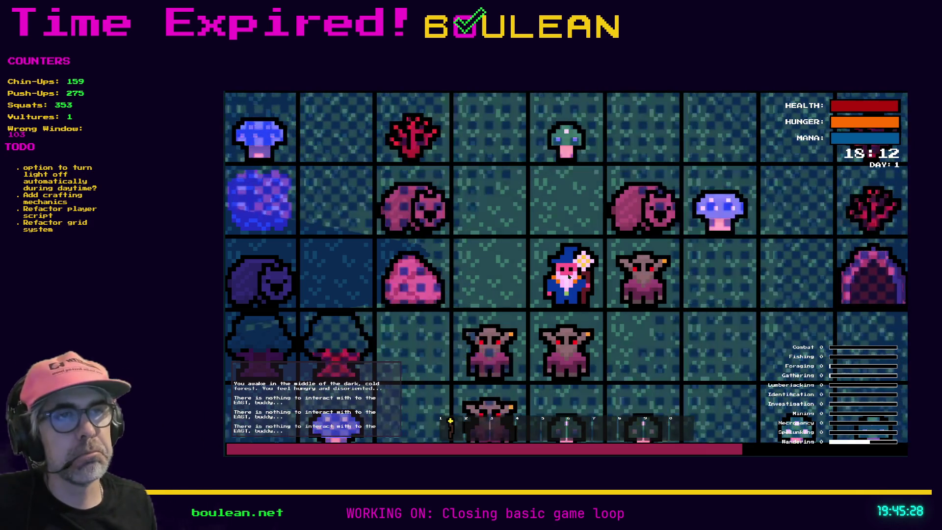
key(space)
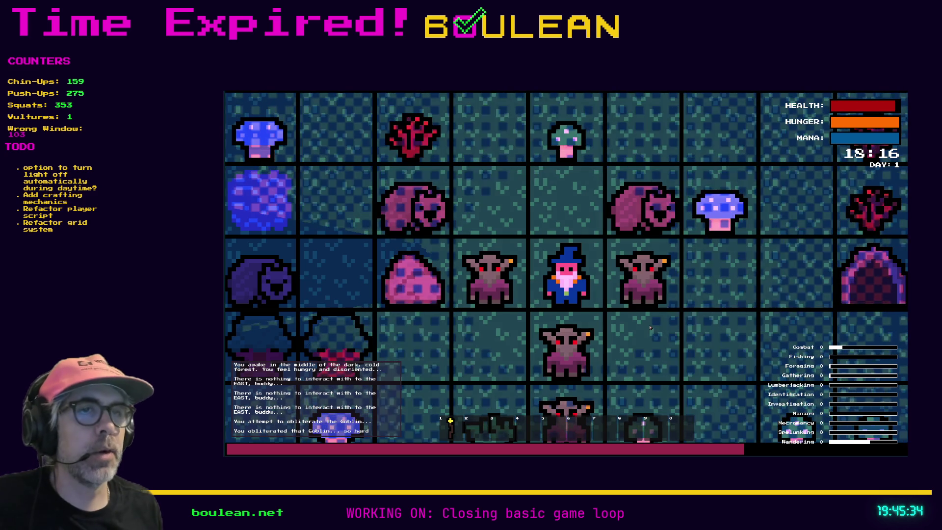
key(space)
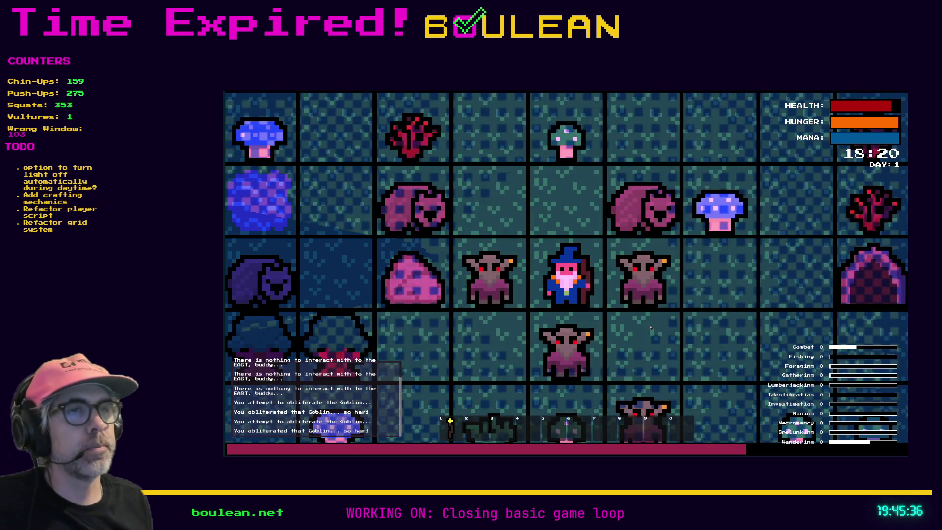
key(space)
key(space)
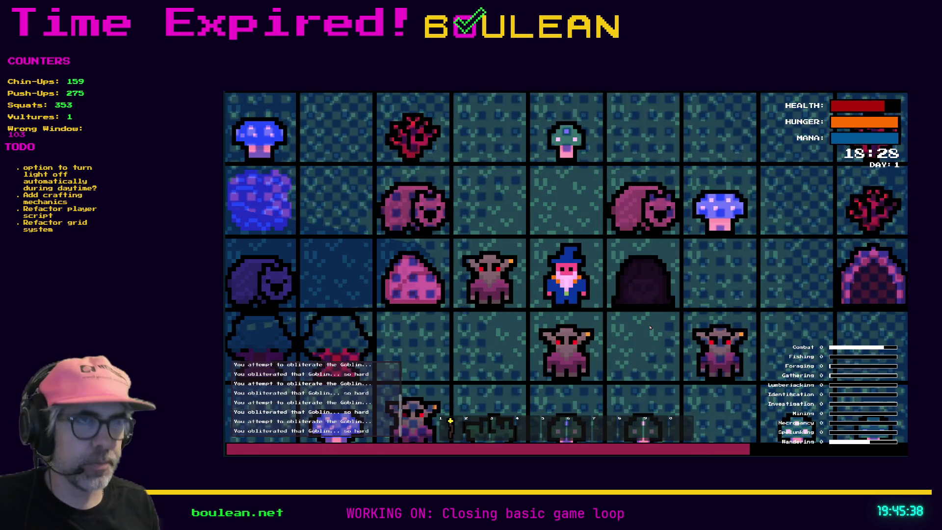
- Bring up the debug cheat menu with the grave key
key(grave)
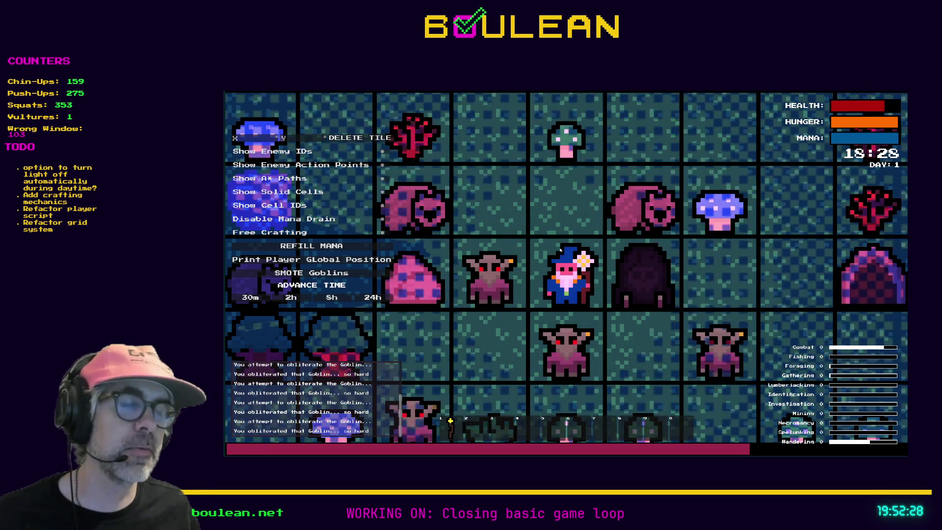
- Move west, then north twice to chop and pick up the Green Mushroom
key(Left)
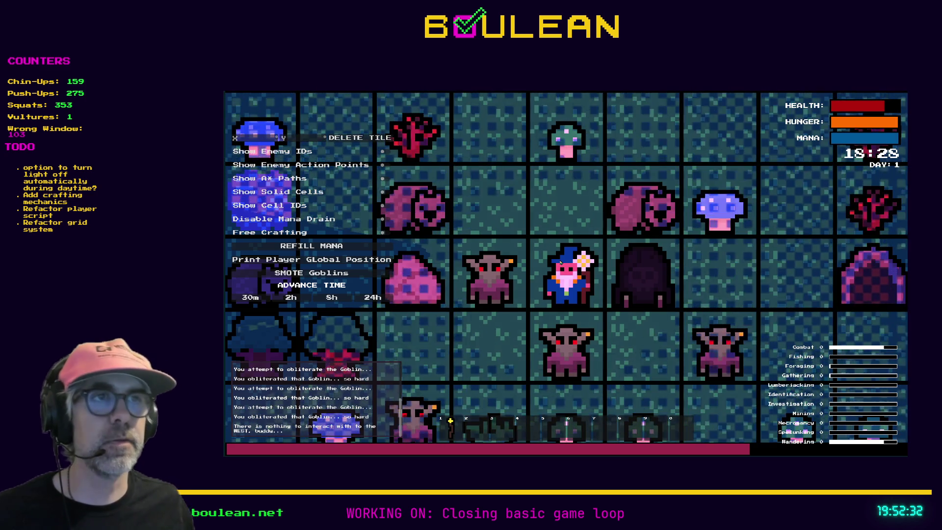
key(Up)
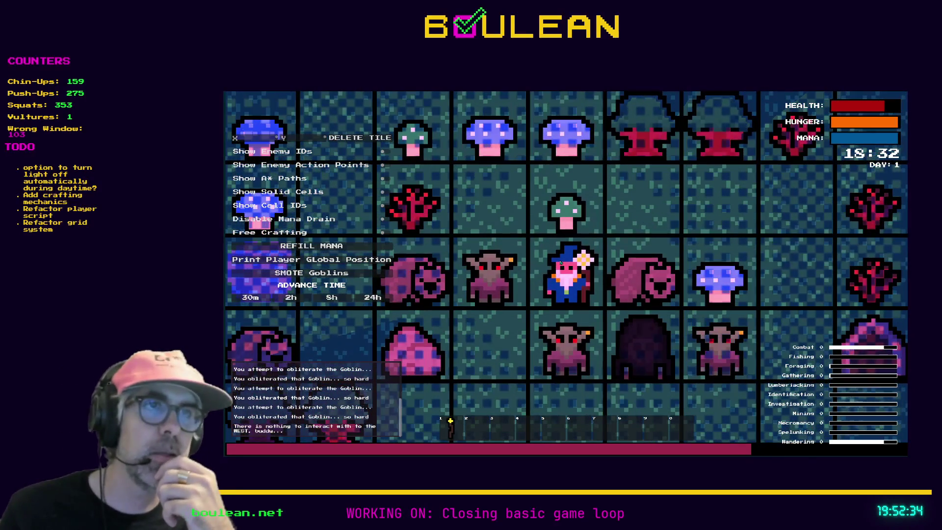
key(Up)
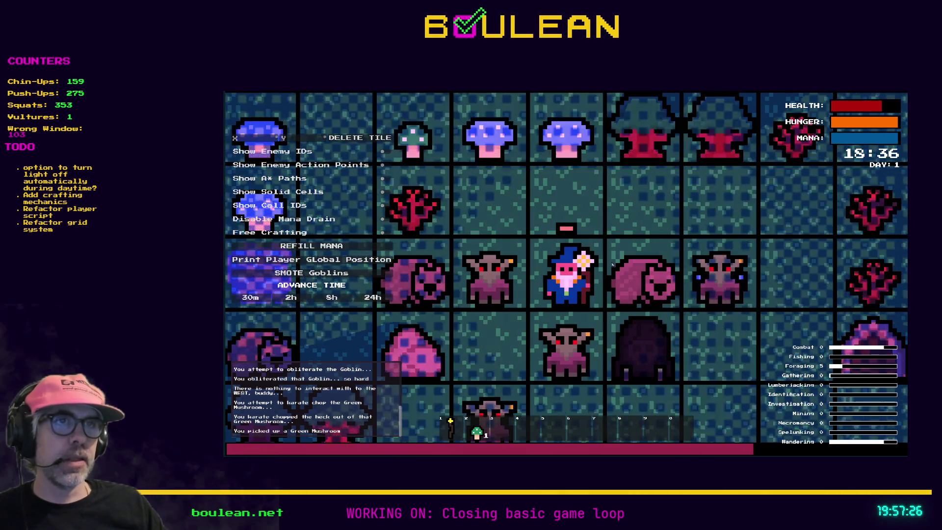
- Defeat the goblins around the wizard and destroy the gravestones to collect their Souls
key(Right)
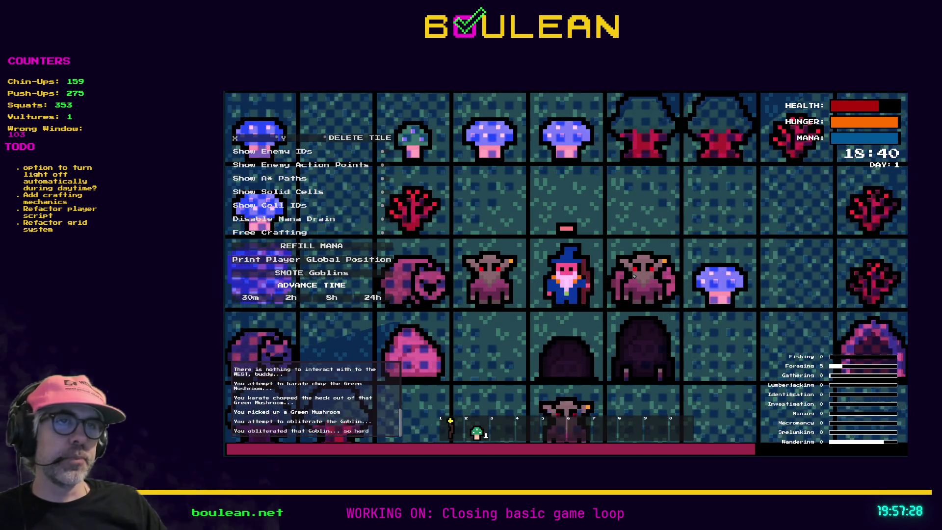
key(Left)
key(Right)
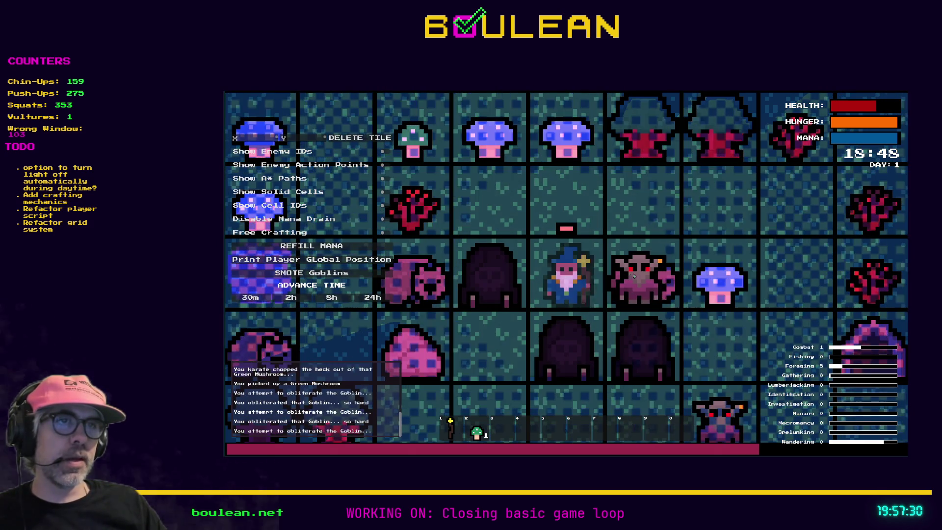
key(Right)
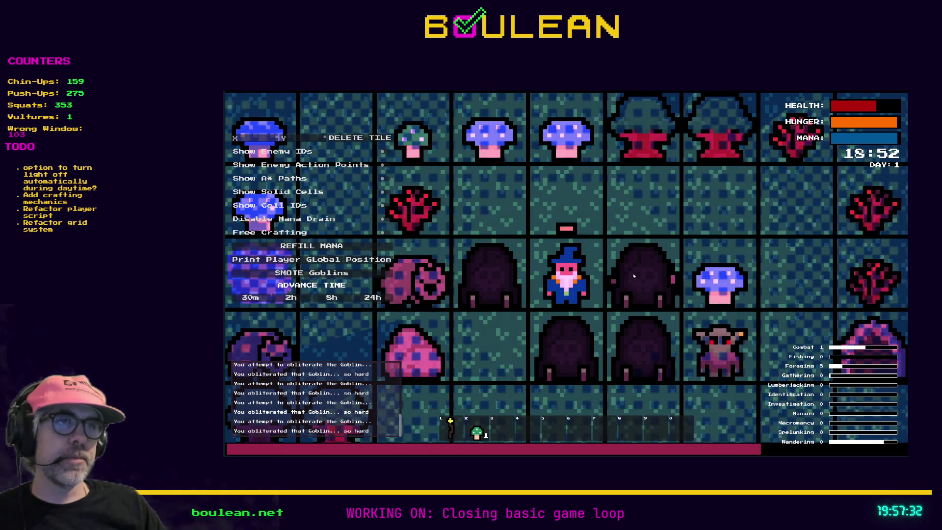
key(Right)
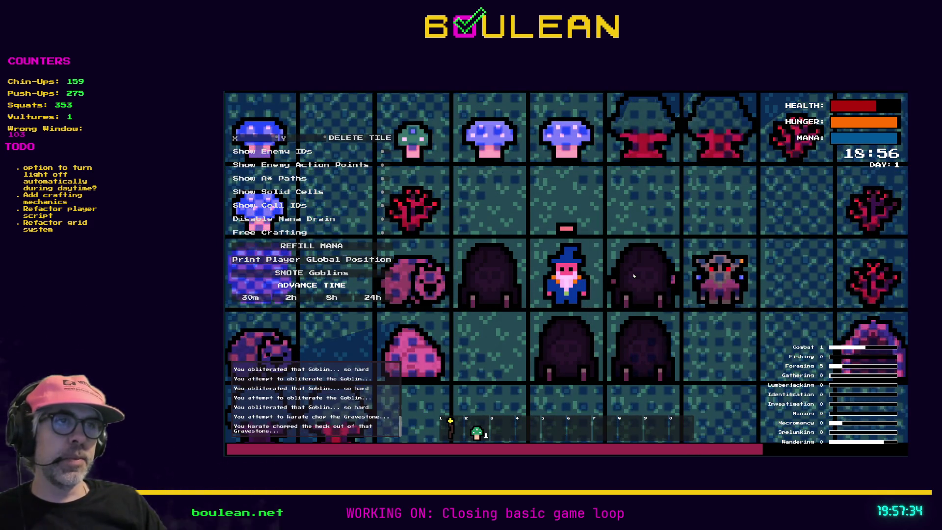
key(Right)
key(Right)
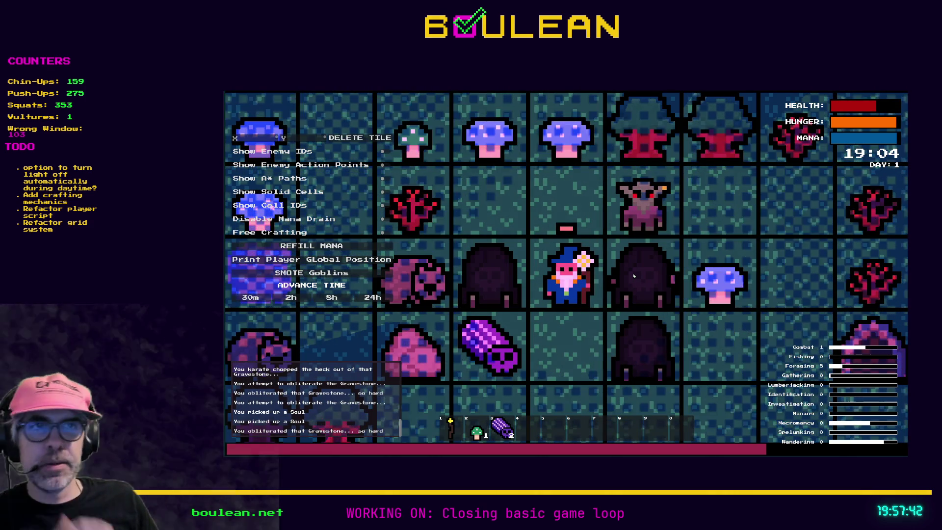
- Walk the wizard onto the log tile, then stop the running game with F8
key(Down)
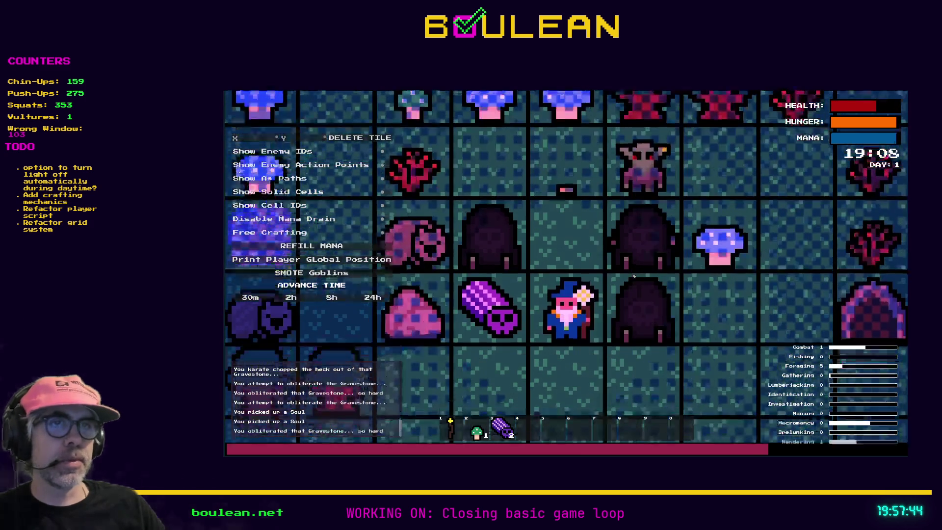
key(Left)
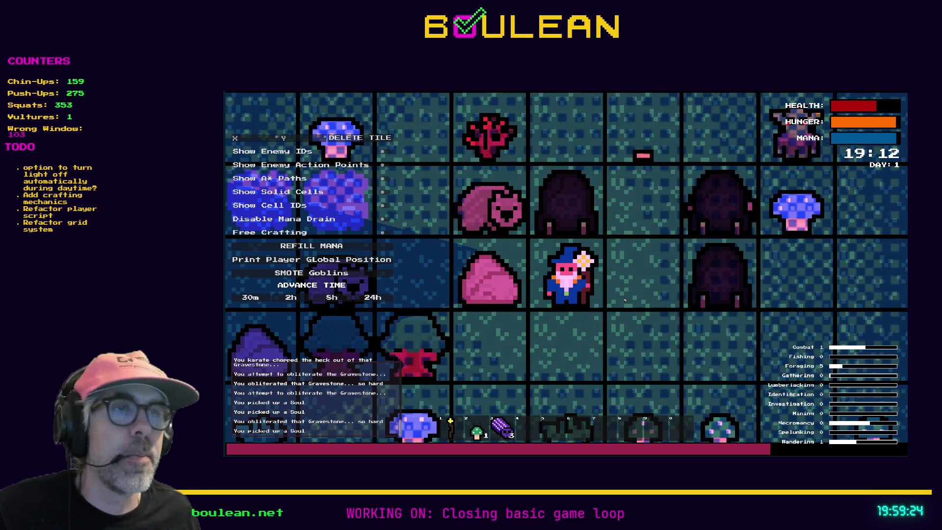
key(F8)
- Filter the FileSystem dock by 'wate' and open water_tile.gd
click(738, 265)
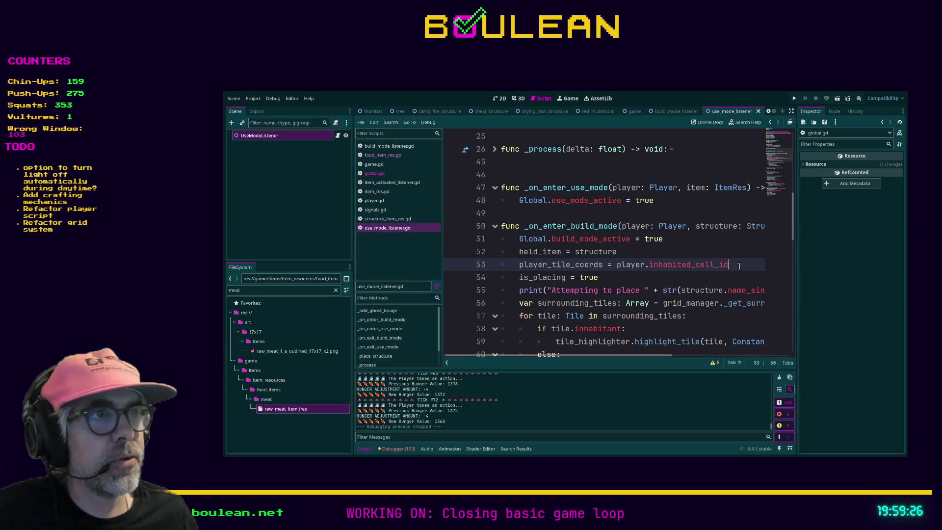
click(287, 294)
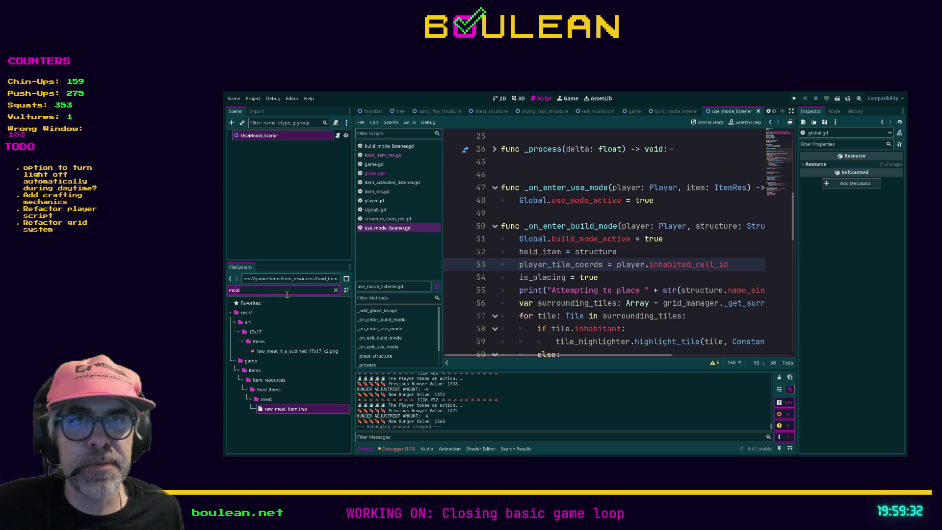
key(ctrl+a)
text(wate)
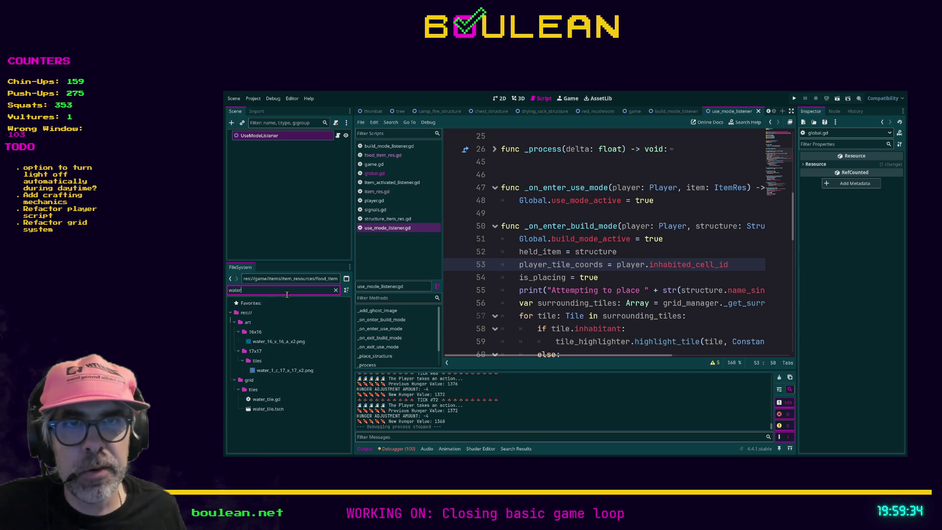
double_click(280, 400)
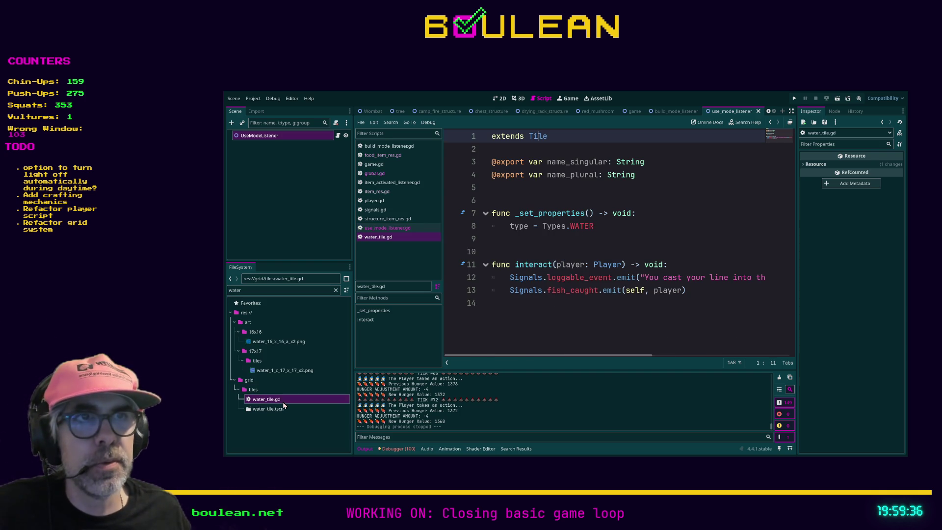
- Change the FileSystem filter from 'wate' to 'fish'
click(296, 292)
key(ctrl+a)
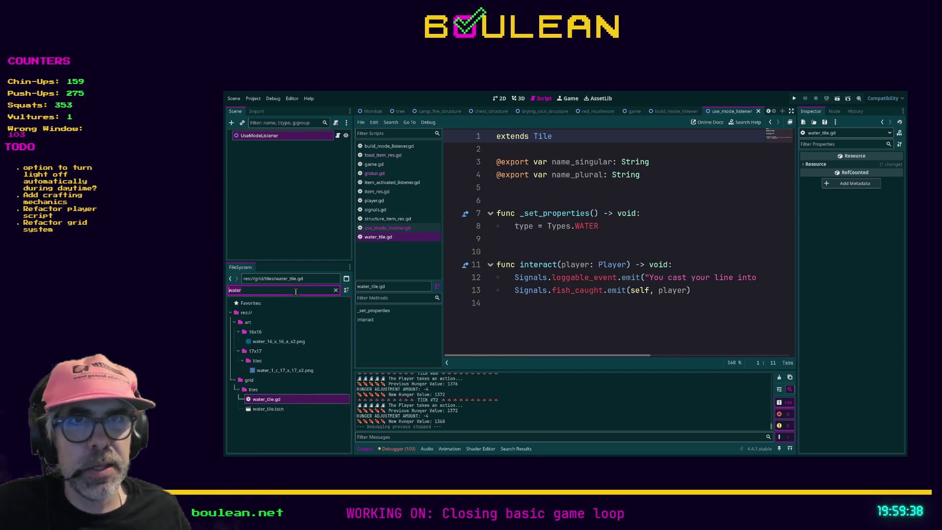
text(fish)
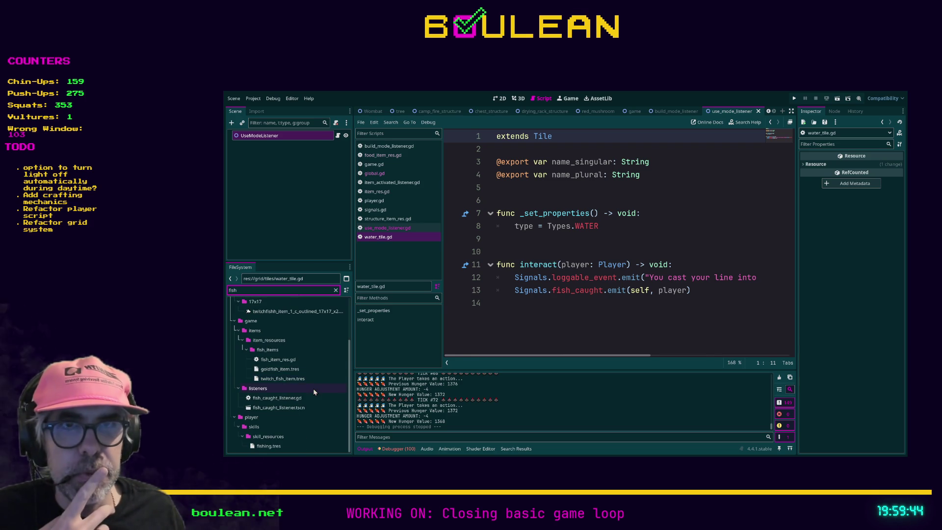
- Open fish_caught_listener.gd and place the caret after the last name on line 245
double_click(296, 400)
scroll(608, 273, down, 12)
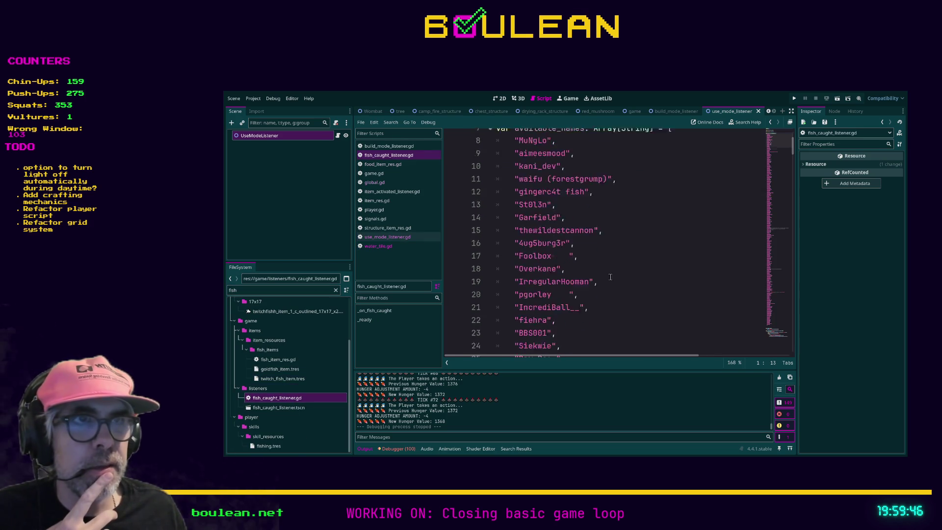
scroll(608, 273, down, 20)
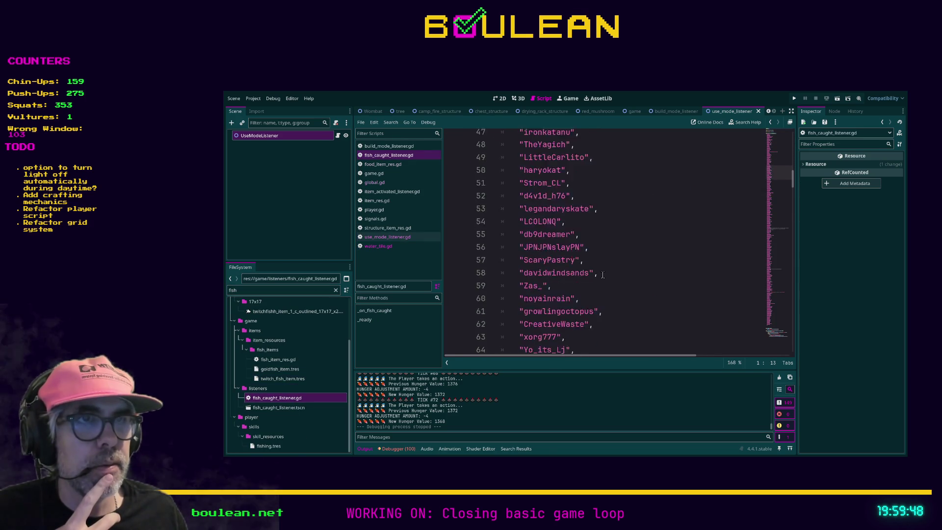
scroll(599, 277, down, 20)
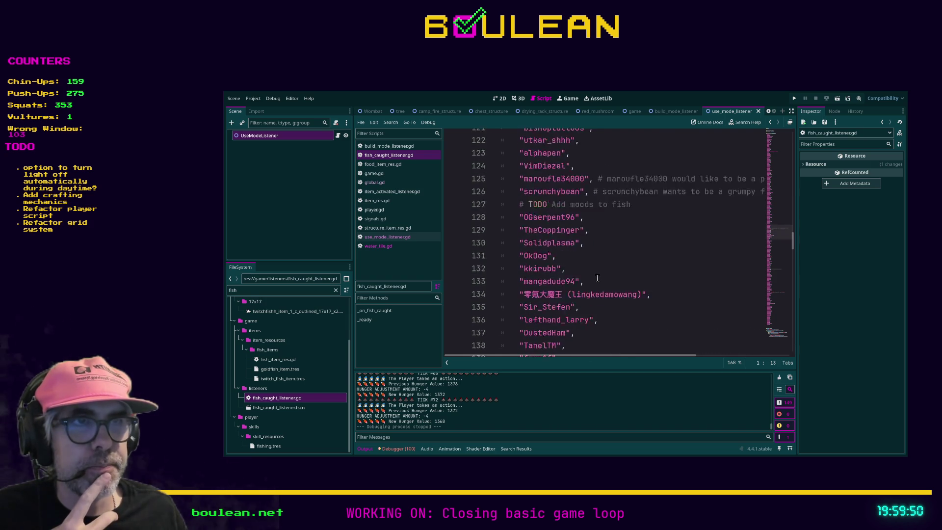
scroll(593, 279, down, 18)
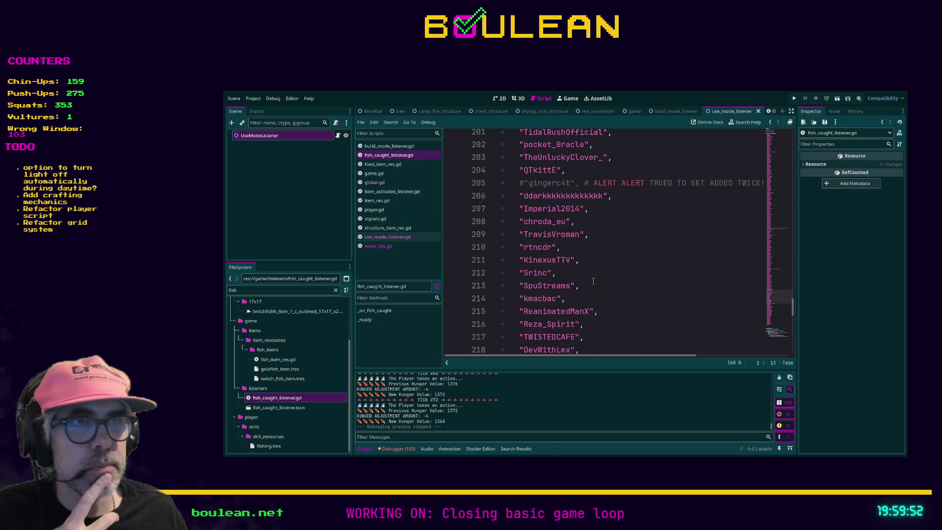
scroll(593, 280, up, 2)
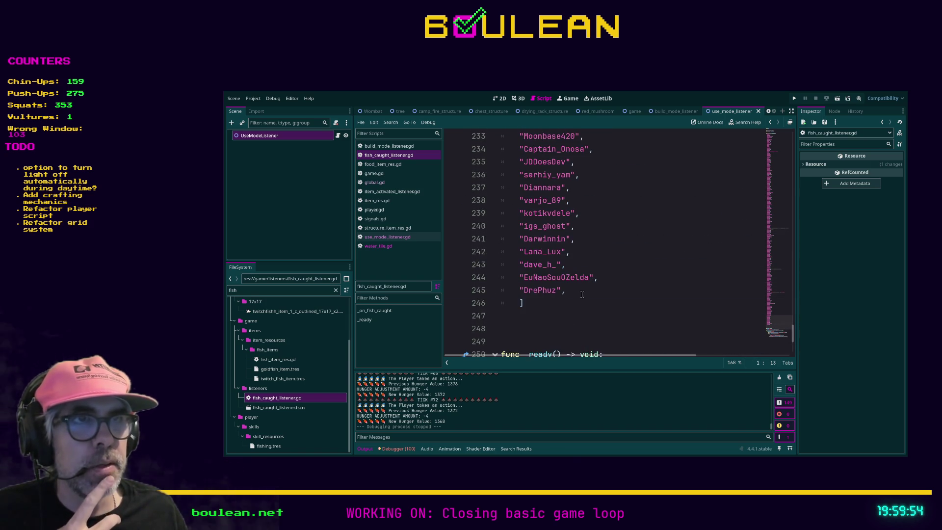
click(582, 294)
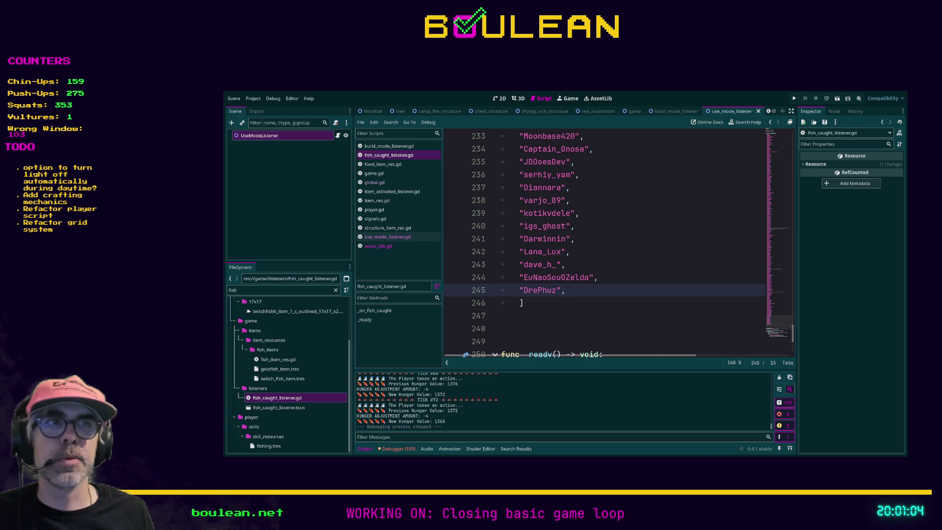
- Search the script for a viewer name, then place the caret after the array's last entry
click(619, 231)
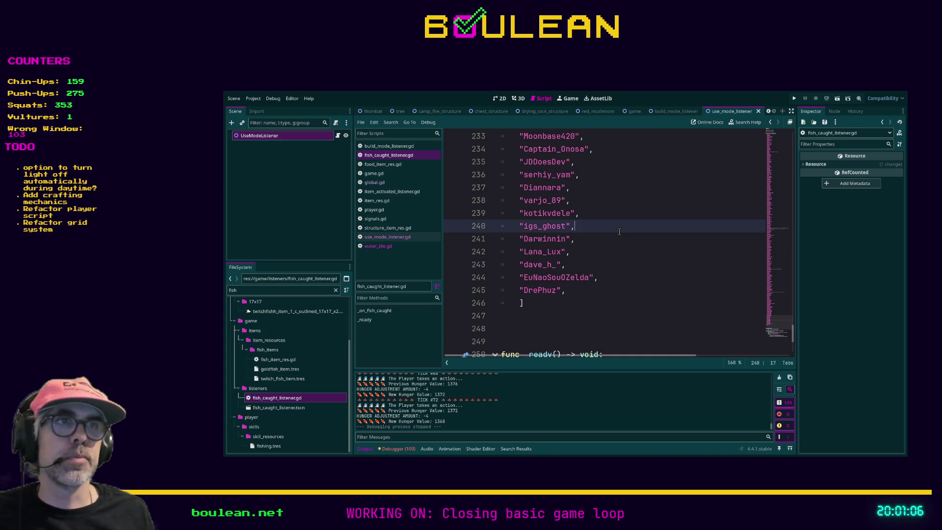
key(ctrl+f)
text(cincin)
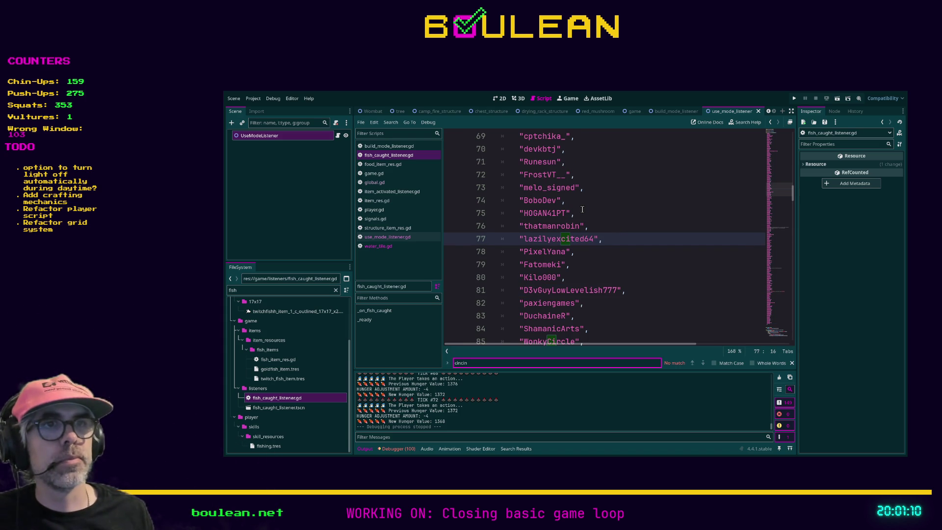
key(BackSpace)
key(BackSpace)
text(r)
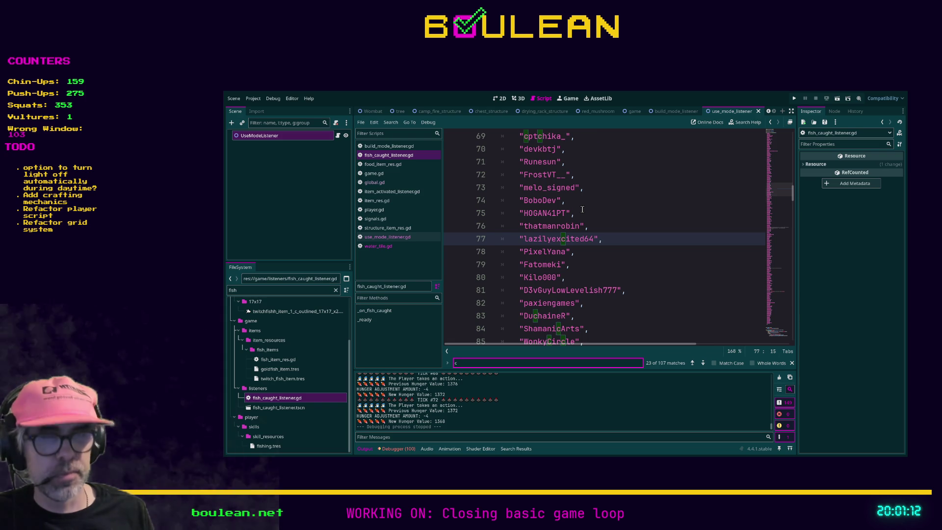
text(cin)
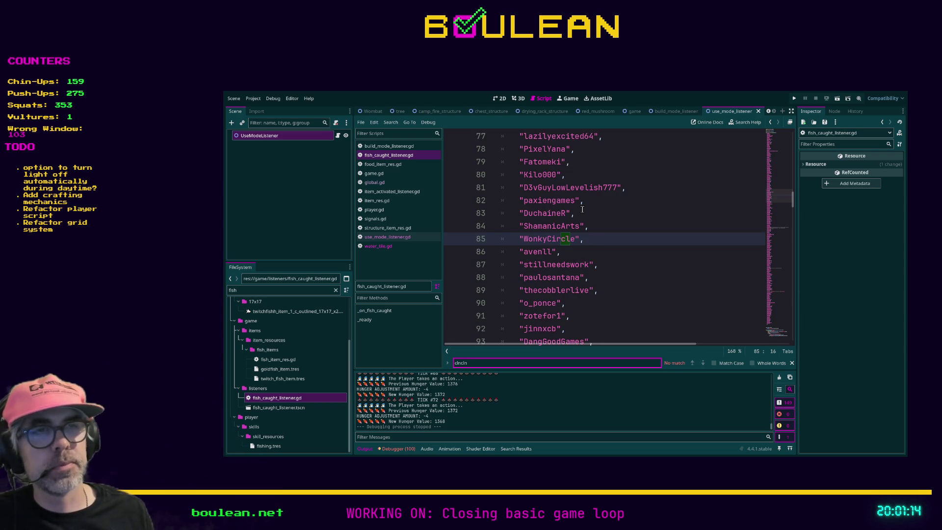
scroll(582, 209, down, 20)
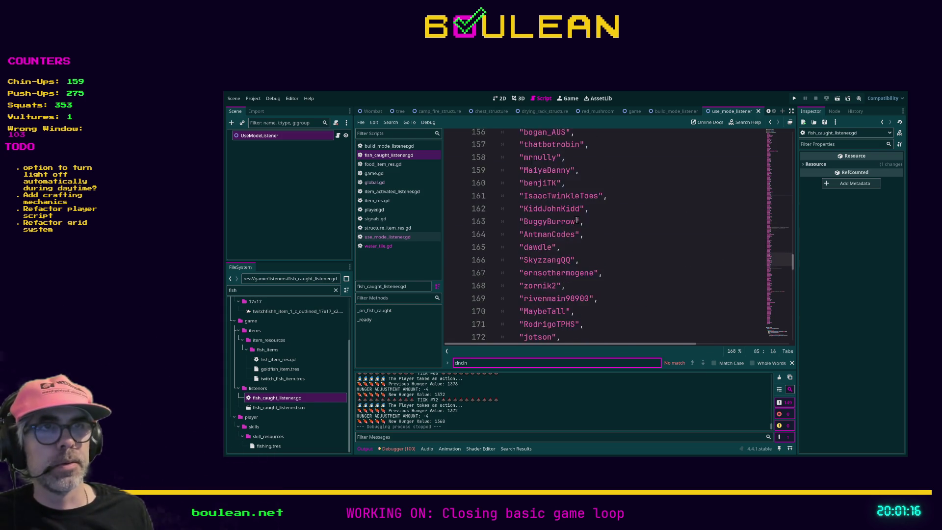
scroll(577, 221, down, 20)
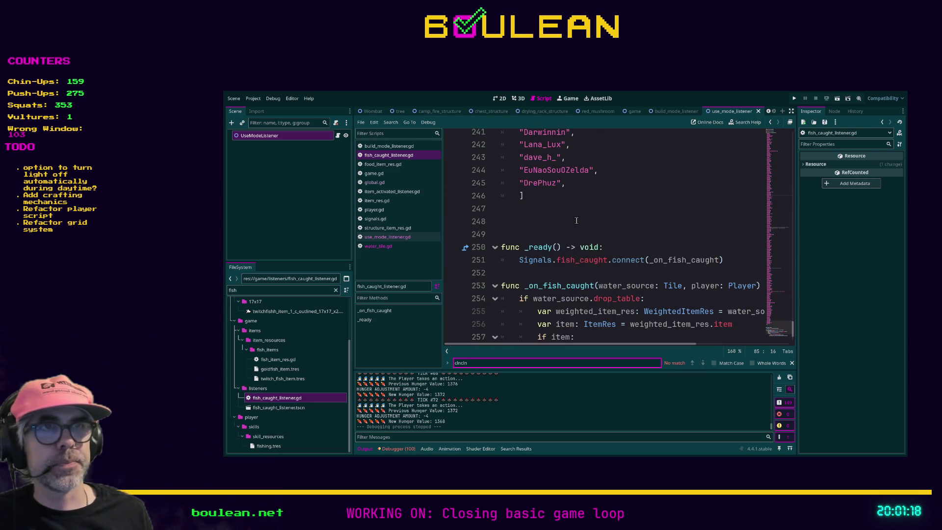
click(579, 188)
- Add the first three new quoted, comma-separated viewer names below the last entry
key(Return)
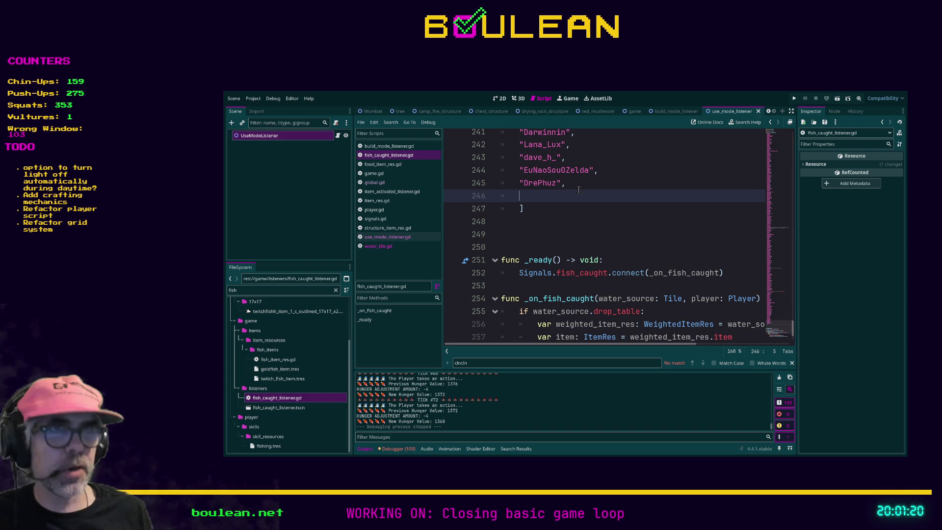
text(")
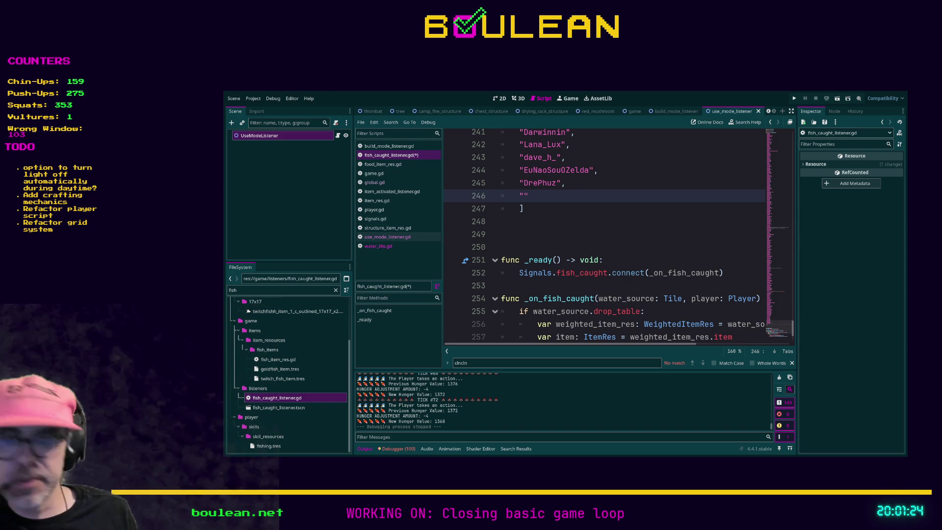
text(clnclncln_)
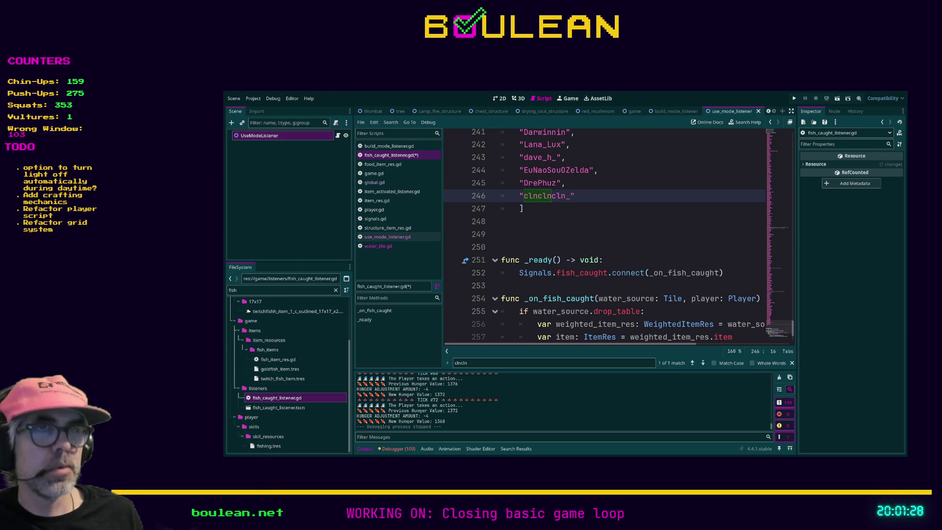
key(Return)
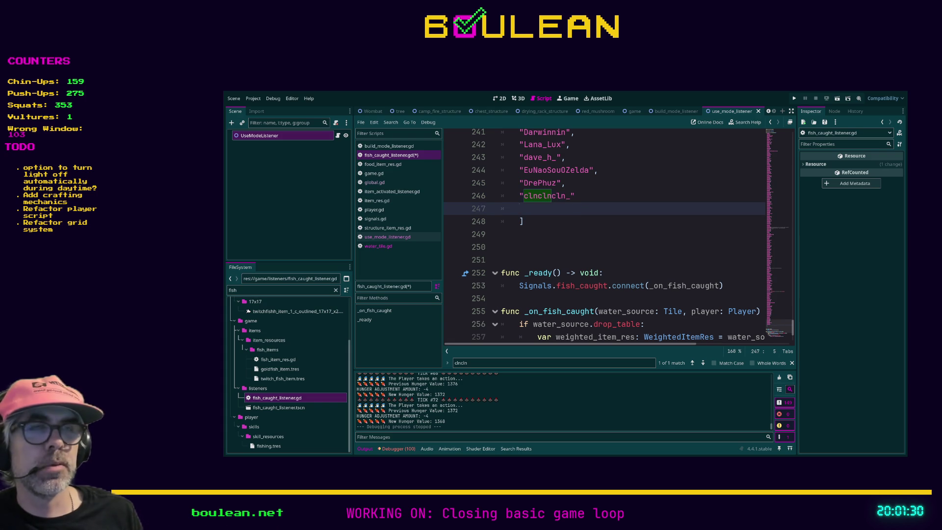
click(575, 196)
text(,)
key(Down)
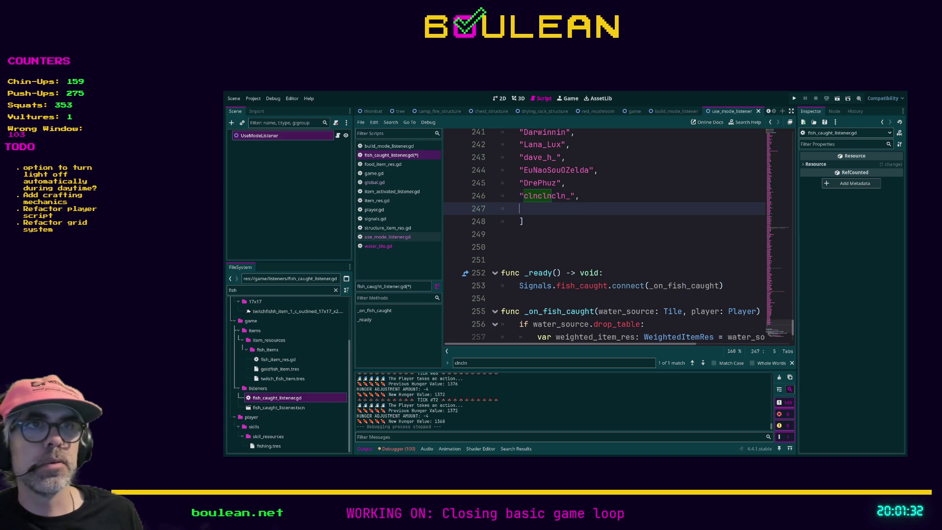
text("aria_admi",)
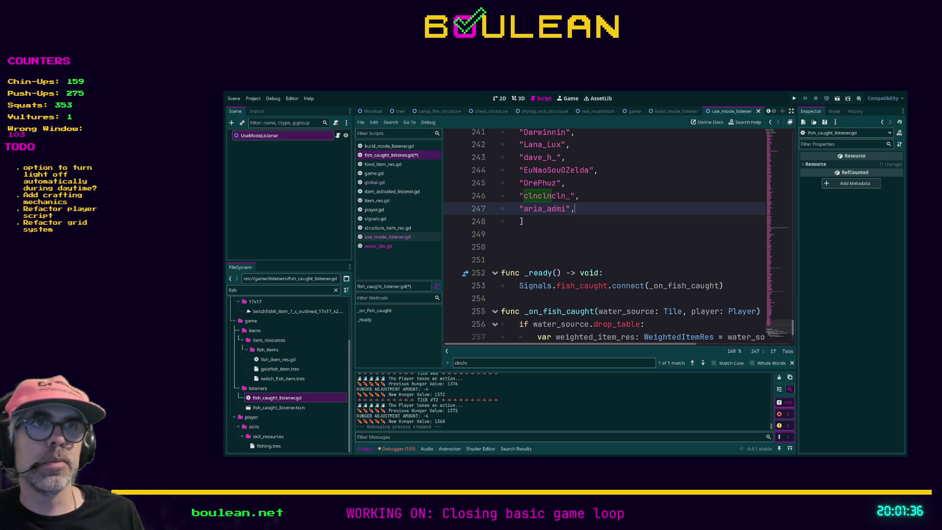
key(Return)
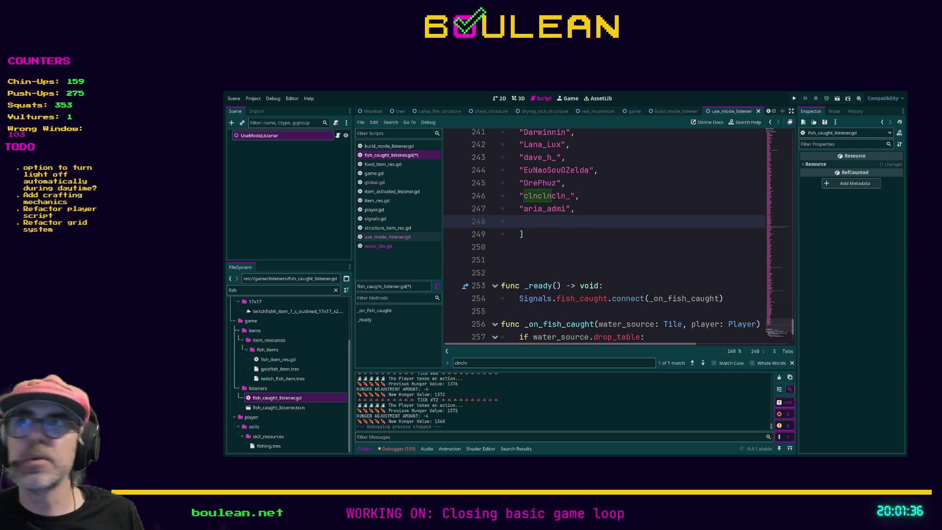
text("Grumbl)
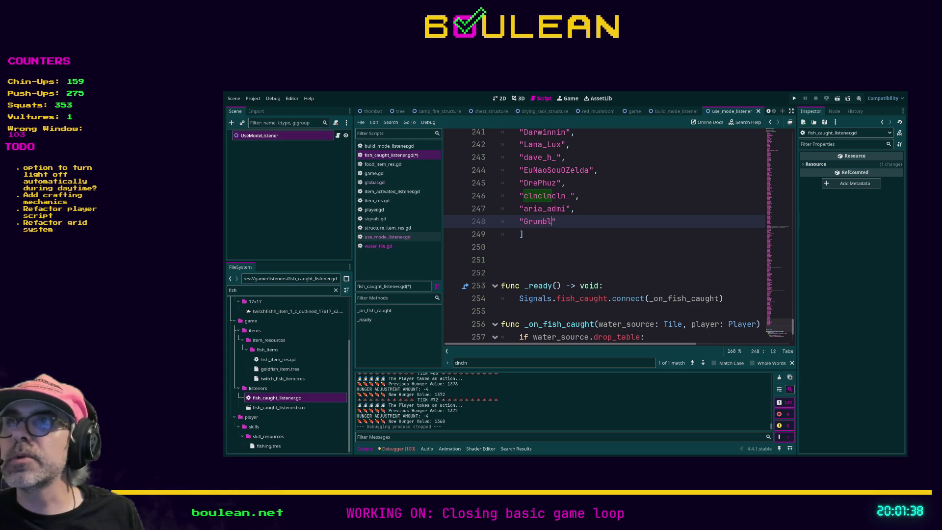
text(eOfPugz)
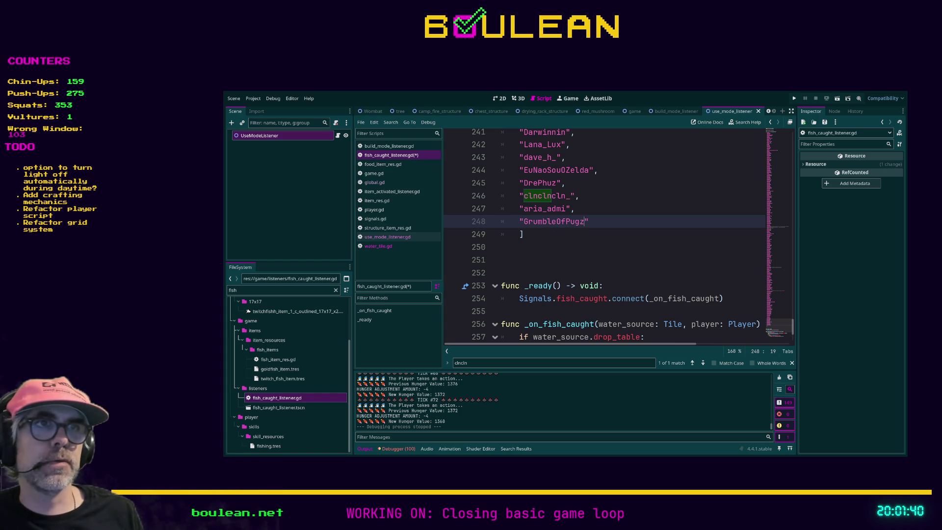
text(",)
- Add four more quoted viewer names, fixing a missing opening quote, and open a new line
key(Return)
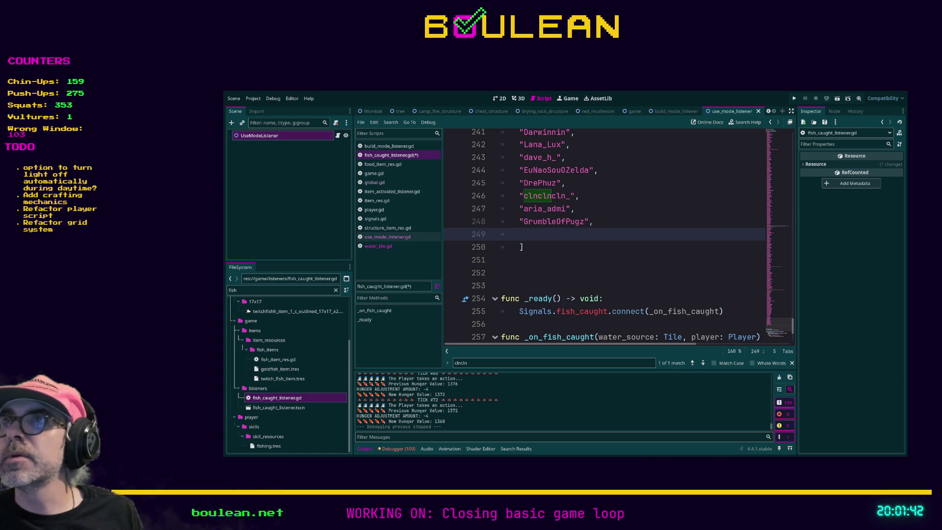
text(molblockboi")
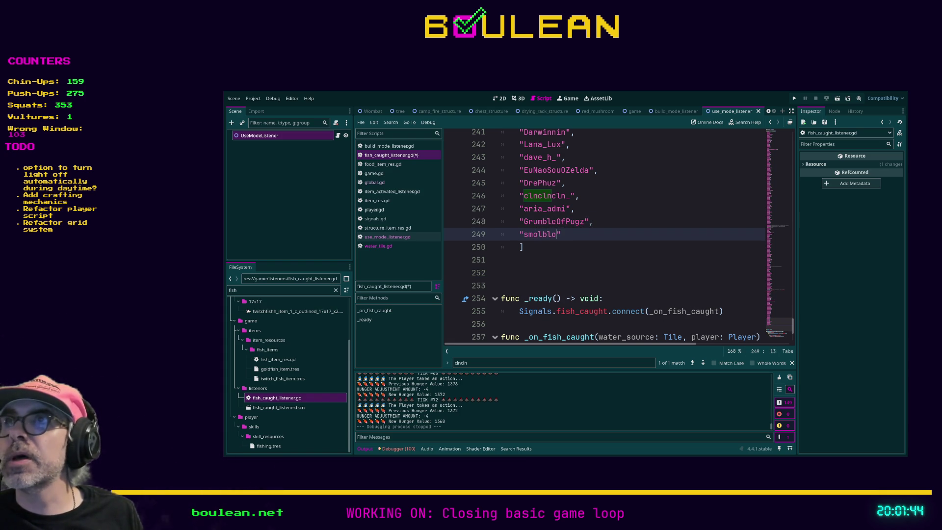
text(,)
key(Return)
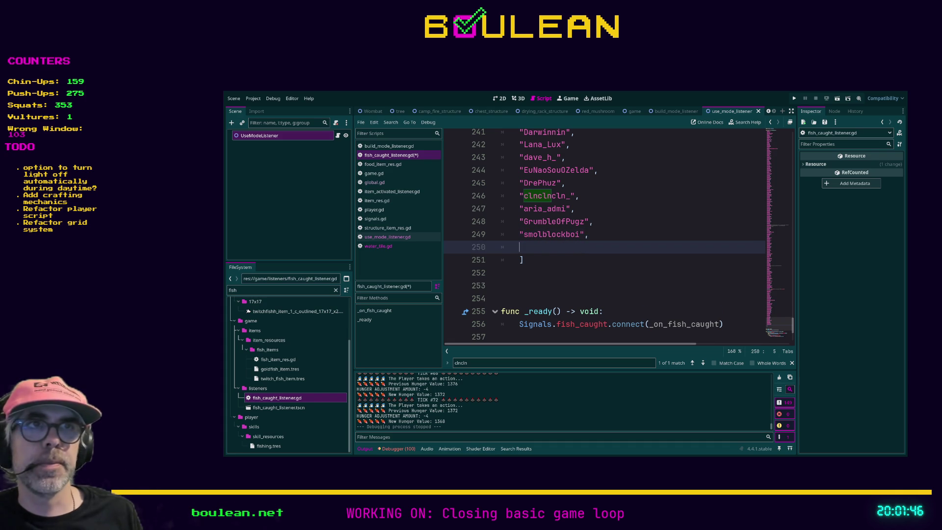
text(")
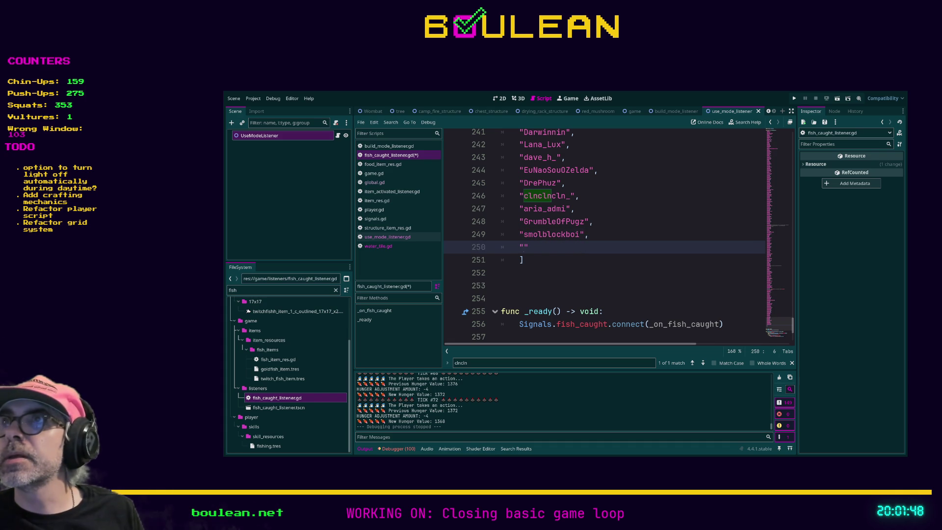
text(HiGH)
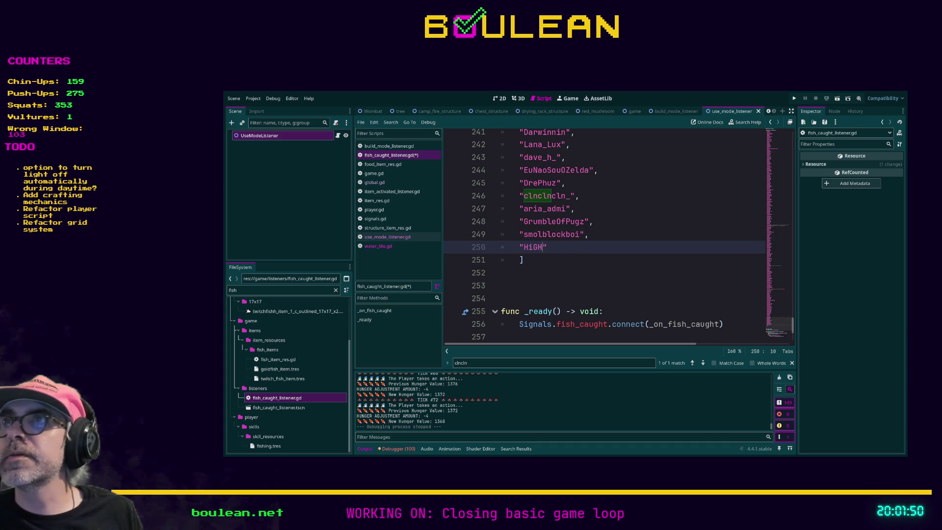
text(KEEZ")
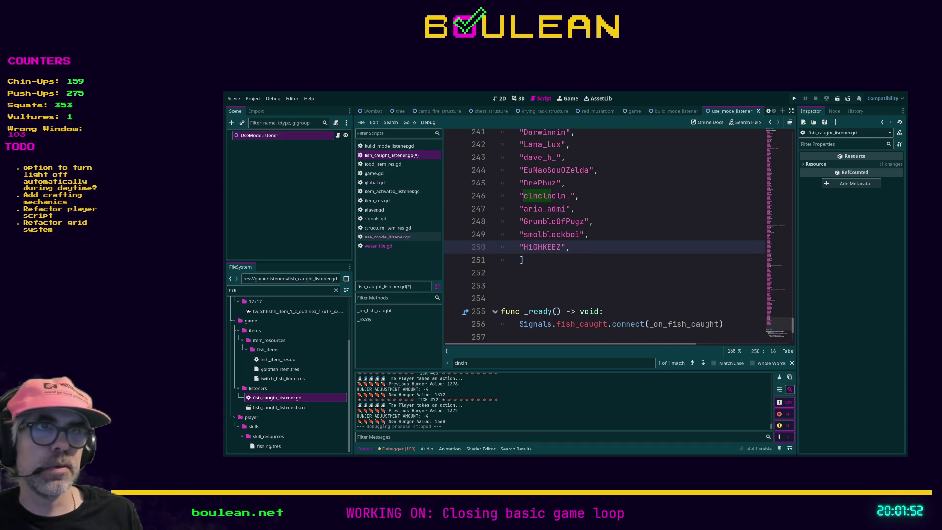
key(Return)
text(mu)
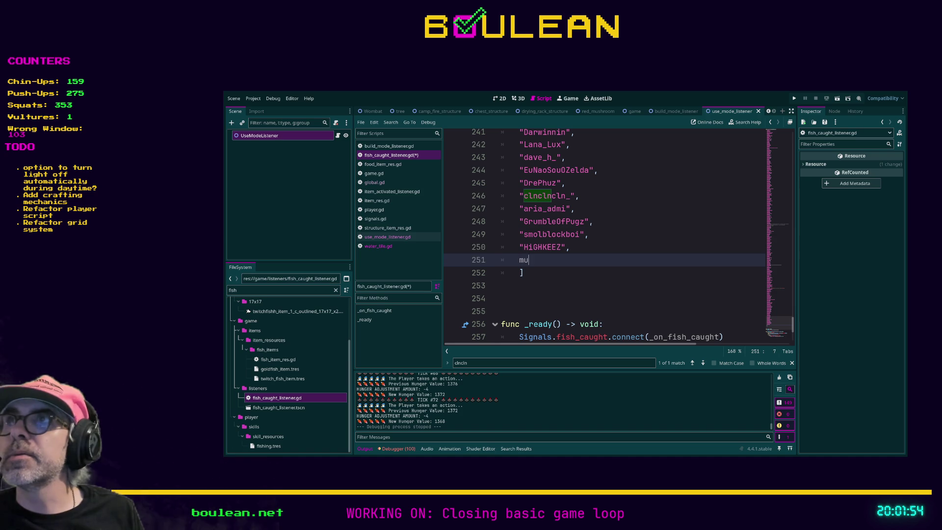
text(dbound_dra)
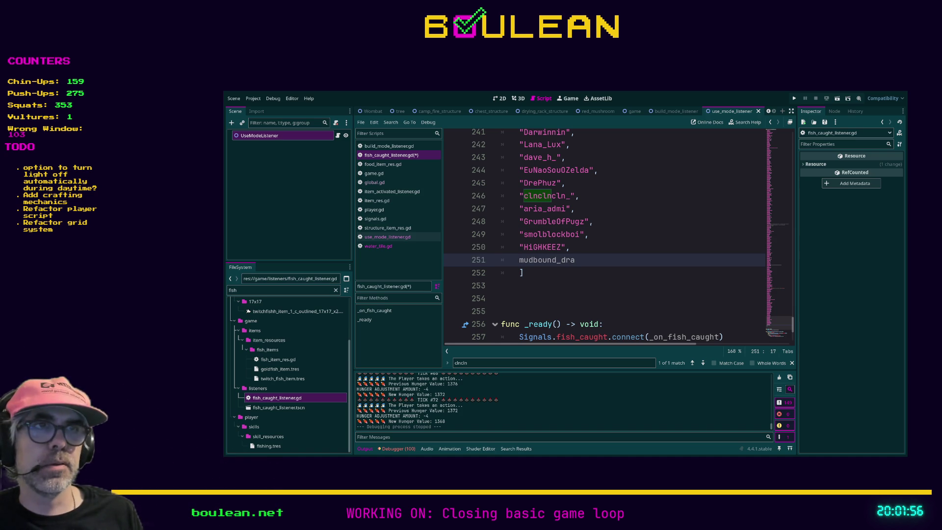
text(gon")
key(Home)
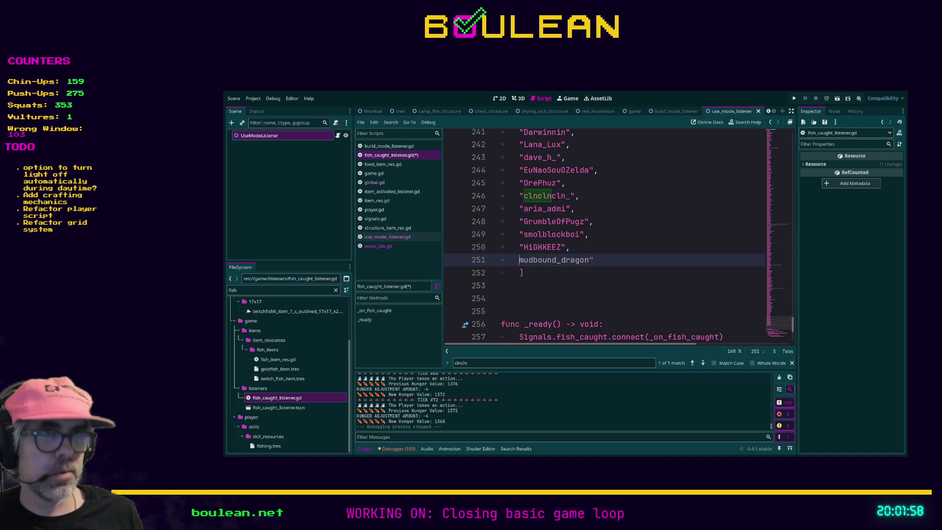
text(")
text(,)
key(Return)
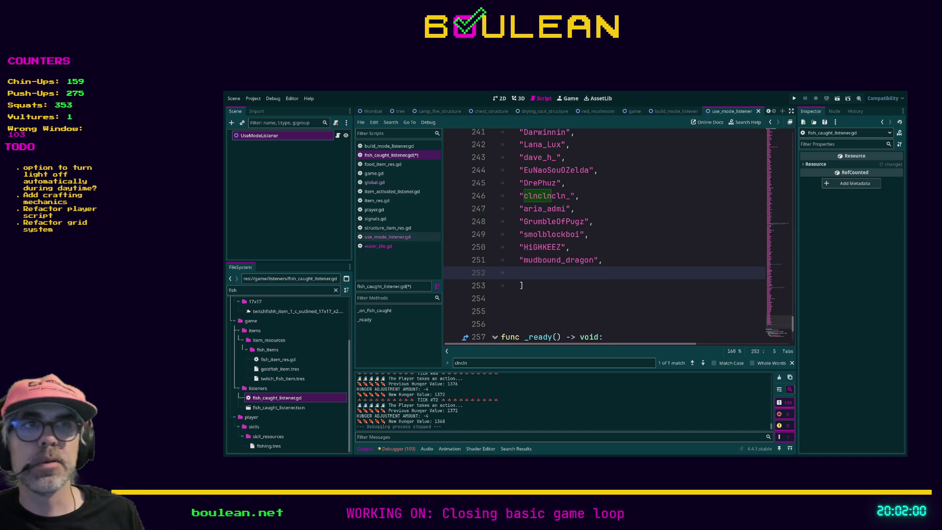
text("Nach)
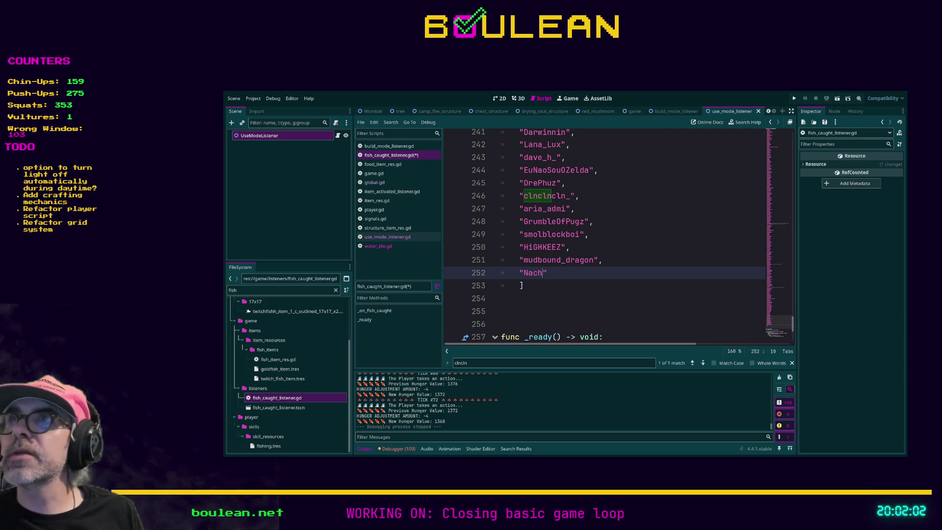
text(oTyler)
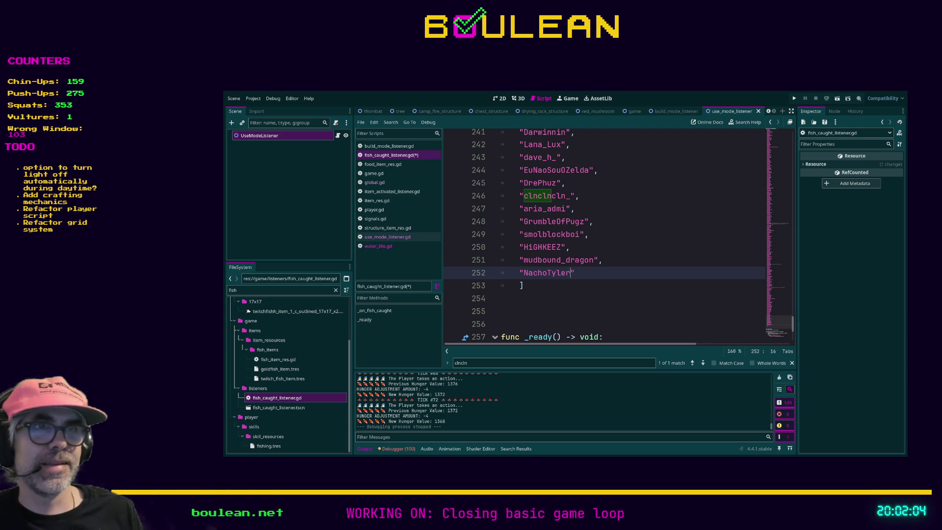
text(")
key(Return)
text(")
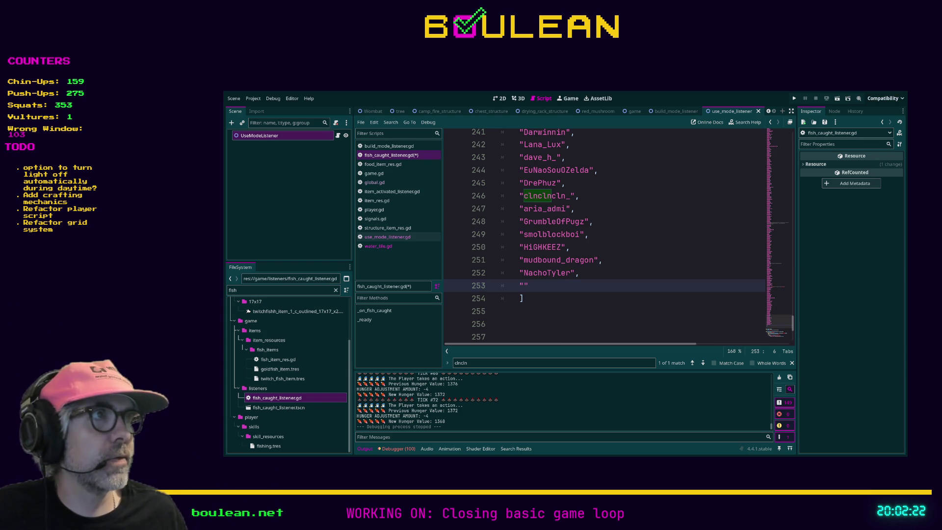
- Bring up Firefox's PureRef download page, minimize and restore it, then drag out the downloaded image
key(alt+Tab)
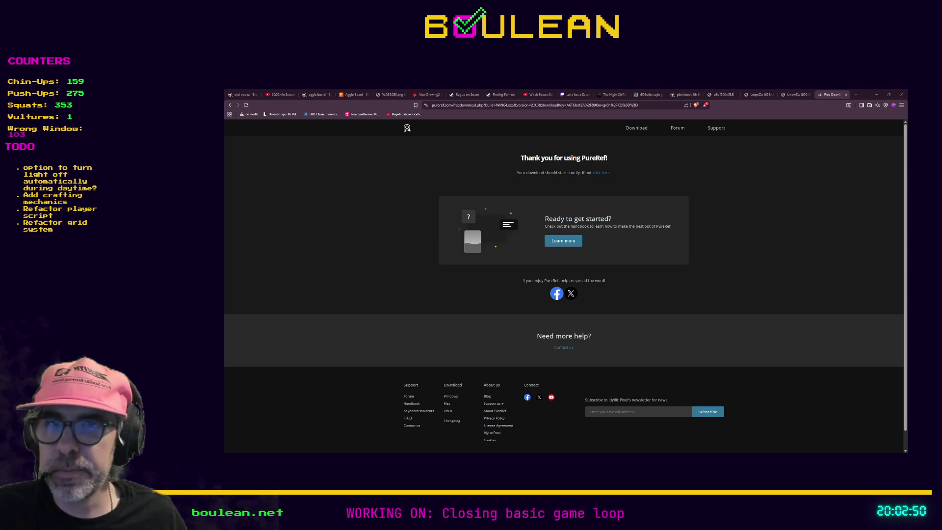
click(877, 94)
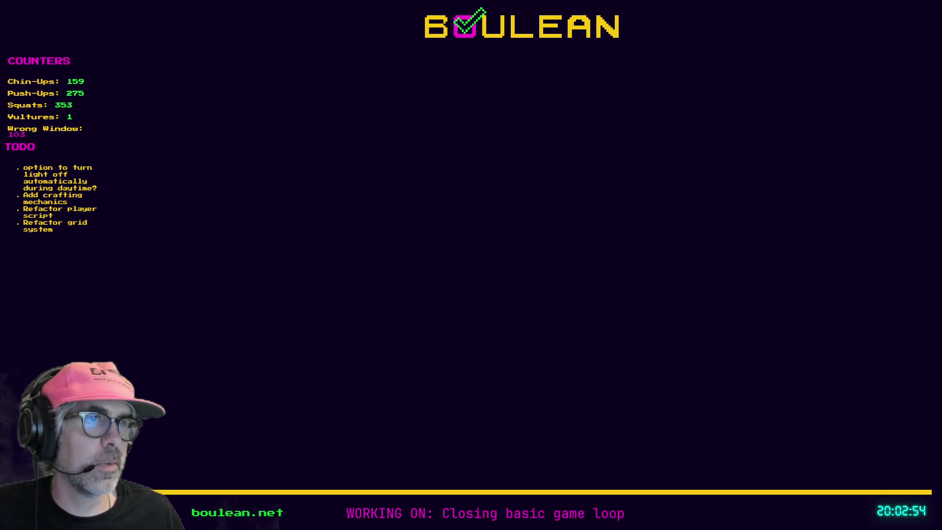
key(alt+Tab)
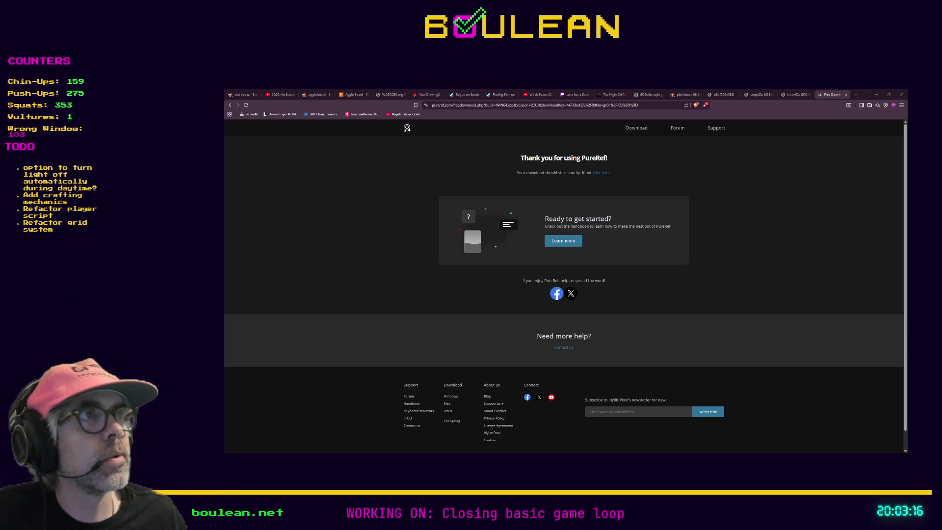
drag(941, 147, 856, 97)
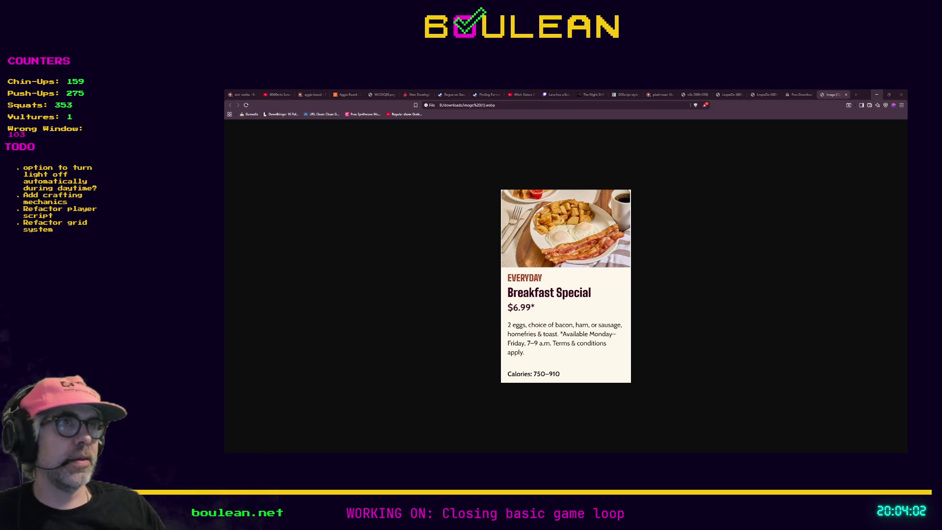
- Switch from Firefox back to Godot's fish_caught_listener.gd script
key(alt+Tab)
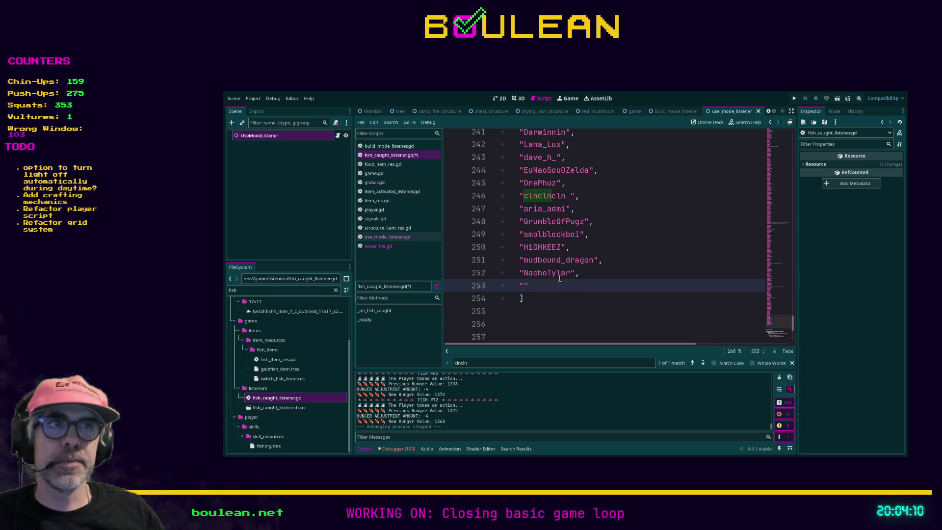
- Append the next batch of viewer names as quoted, comma-separated array entries
text(Dev)
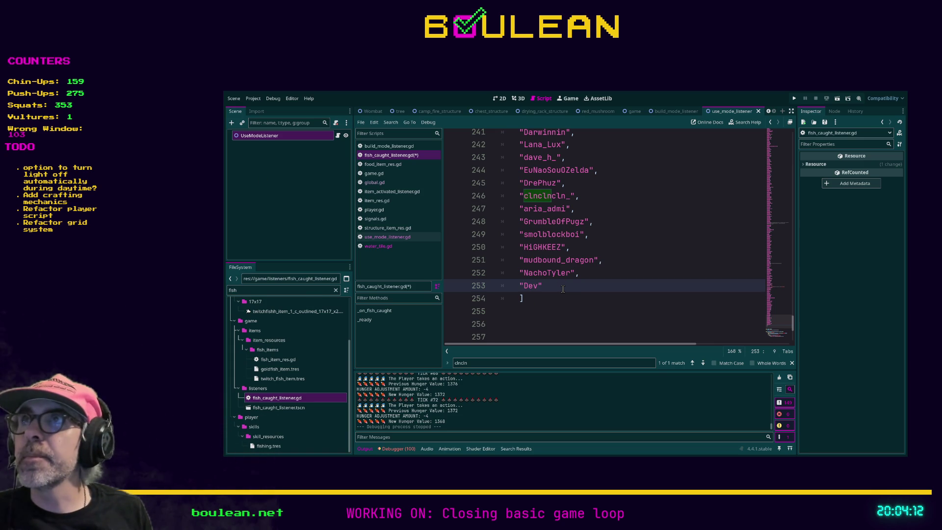
text(OnSab)
text(batical",)
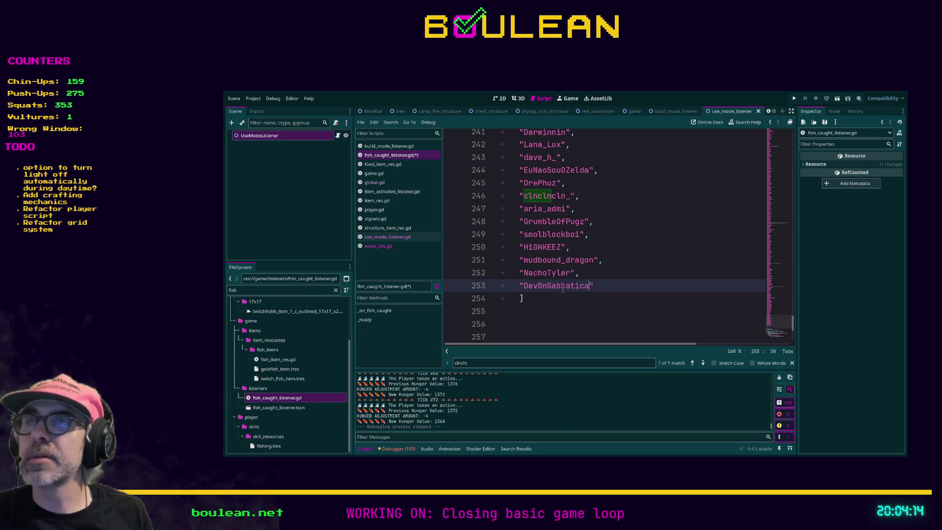
key(Return)
text("miff")
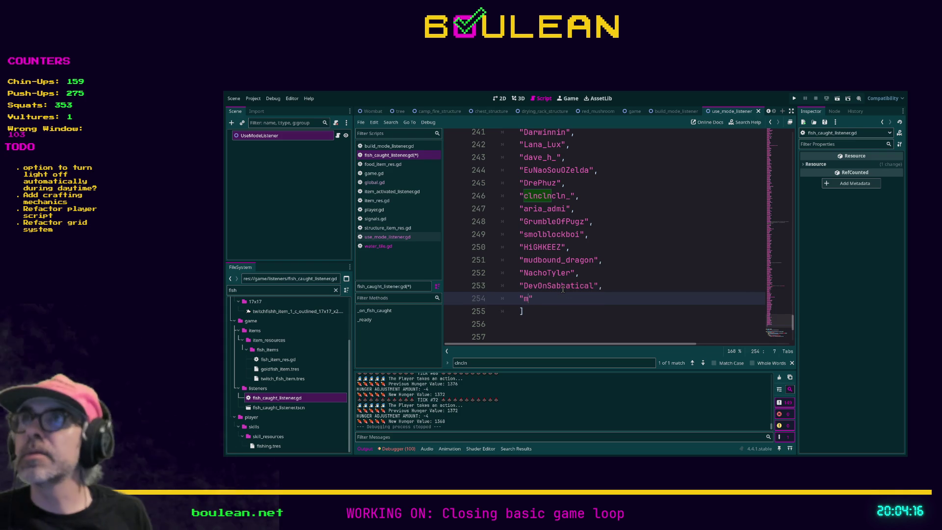
text(,)
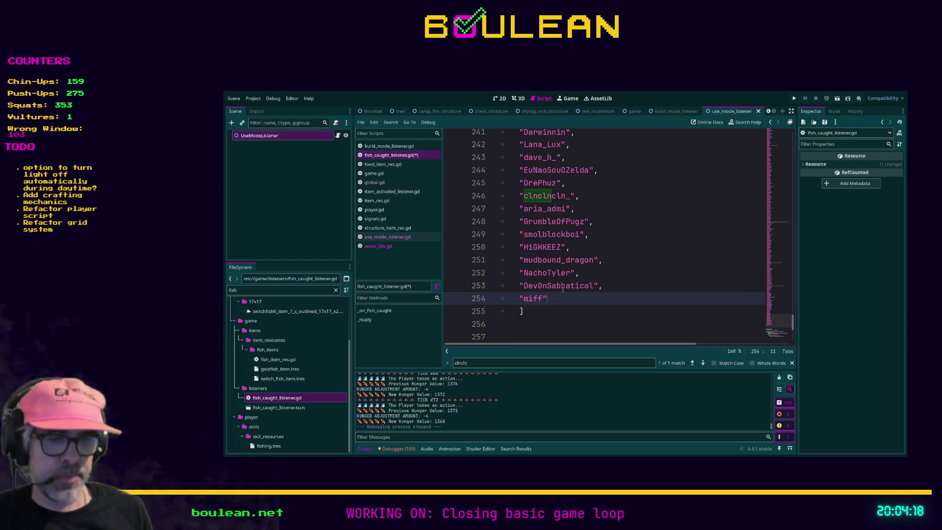
key(Return)
text(")
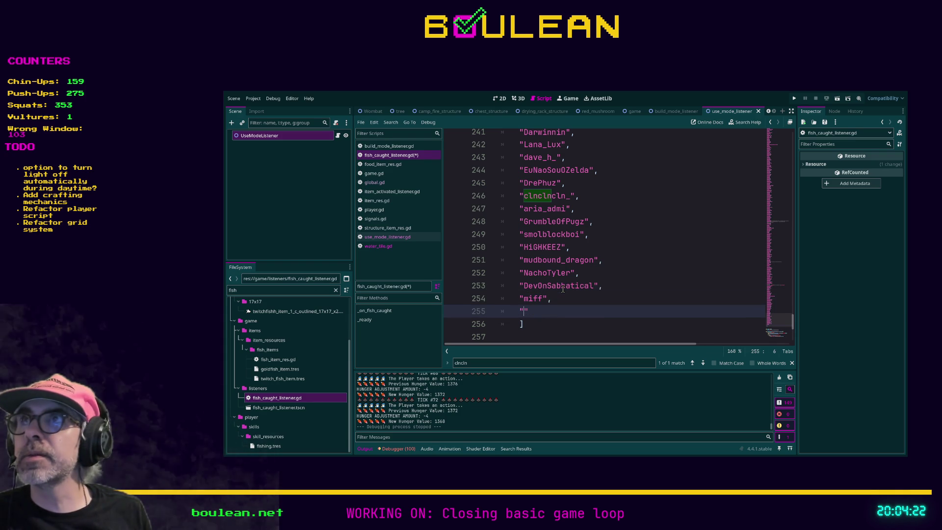
text(Migihara)
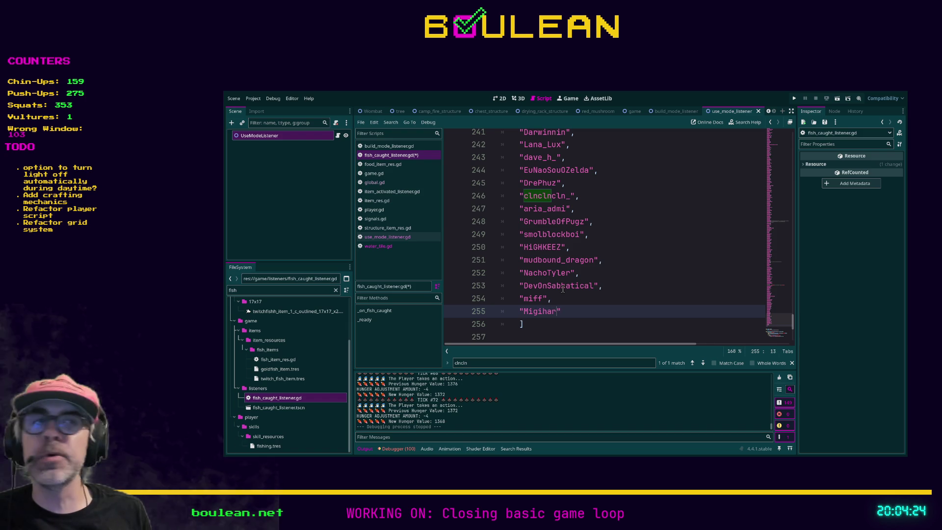
key(Return)
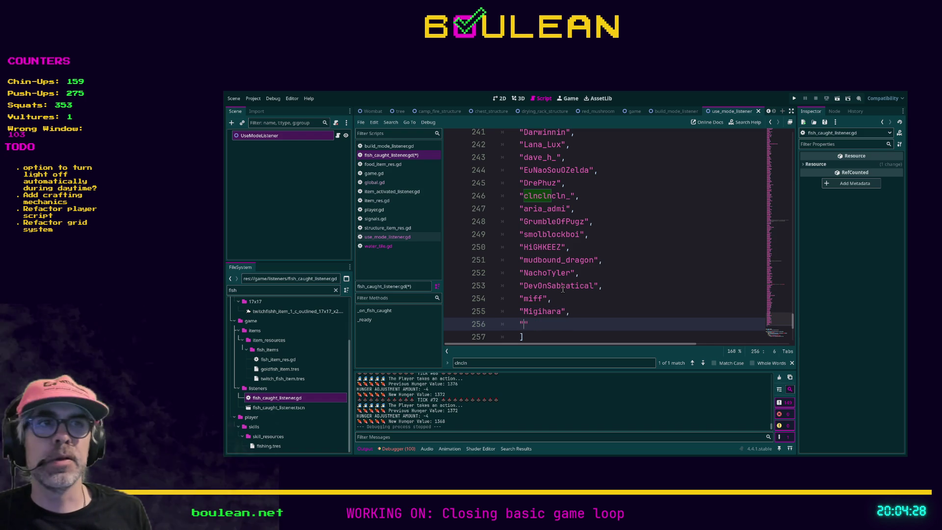
text(a_)
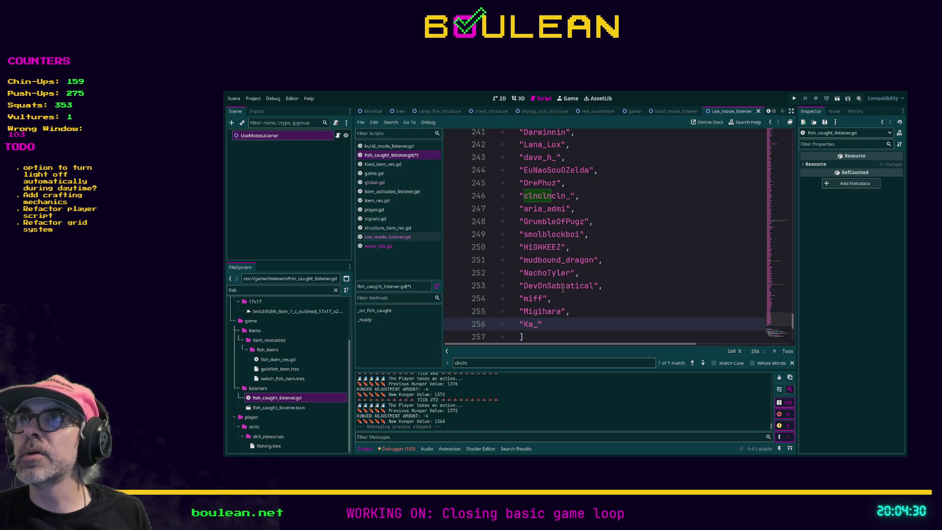
text(Bali_P)
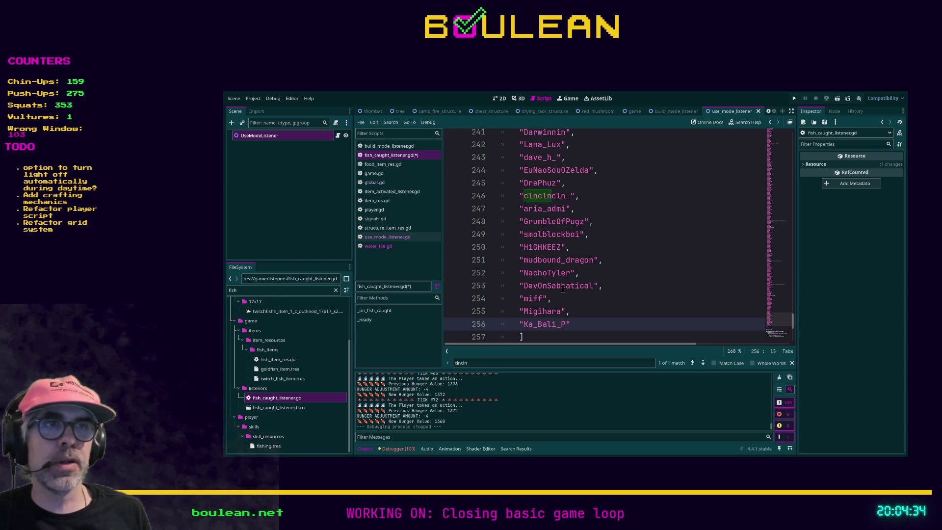
text(ena)
key(Return)
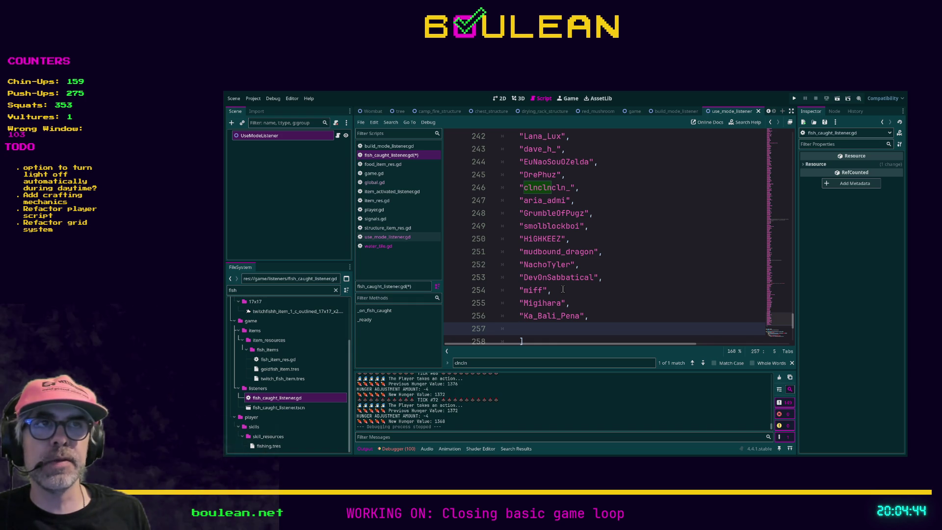
text(")
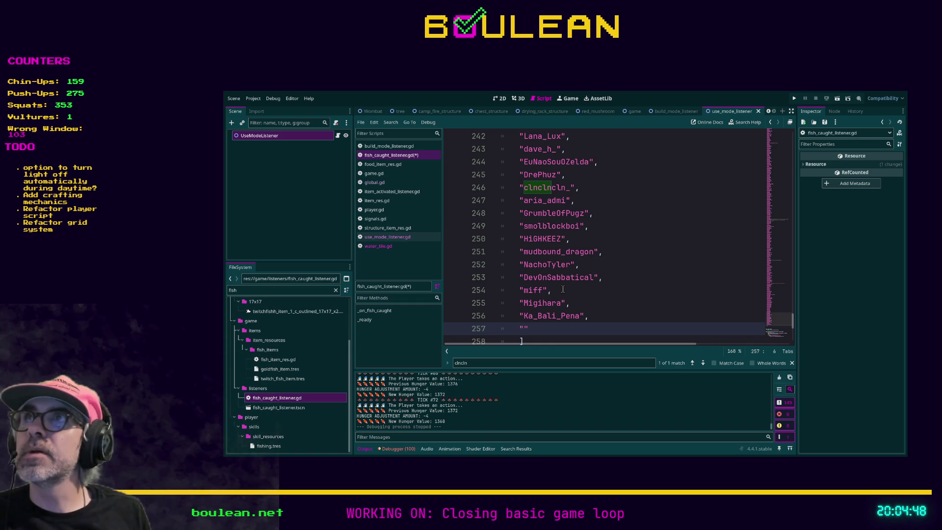
text(cintian)
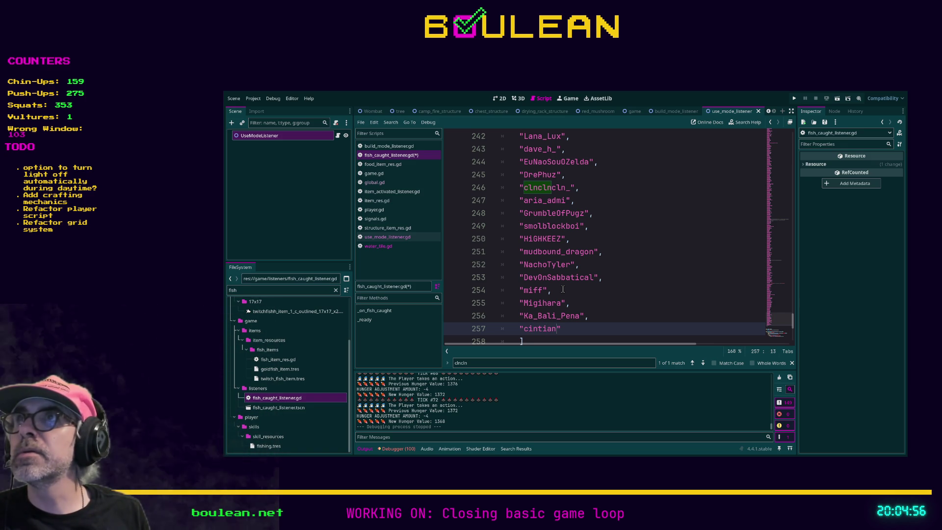
text(uzuki")
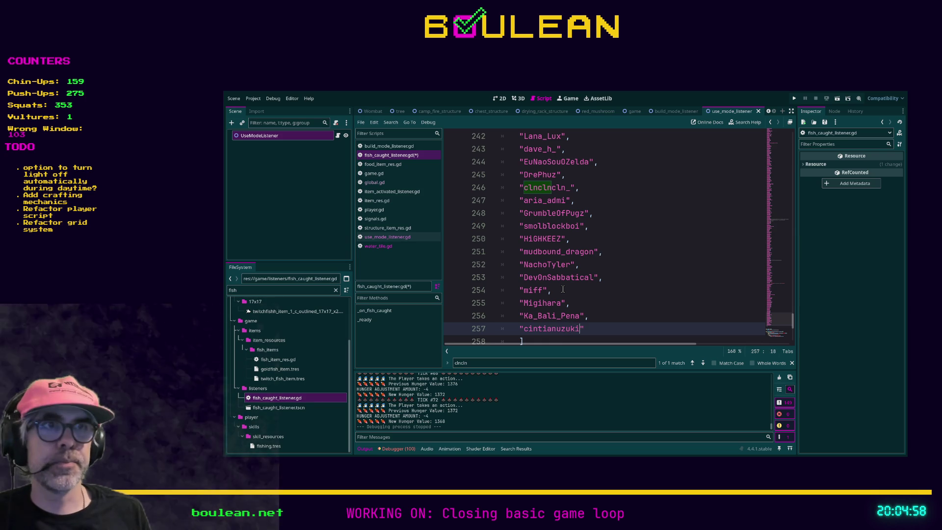
text(,)
key(Return)
- Add five more quoted viewer names, correcting a typo, and leave an empty line
text("H)
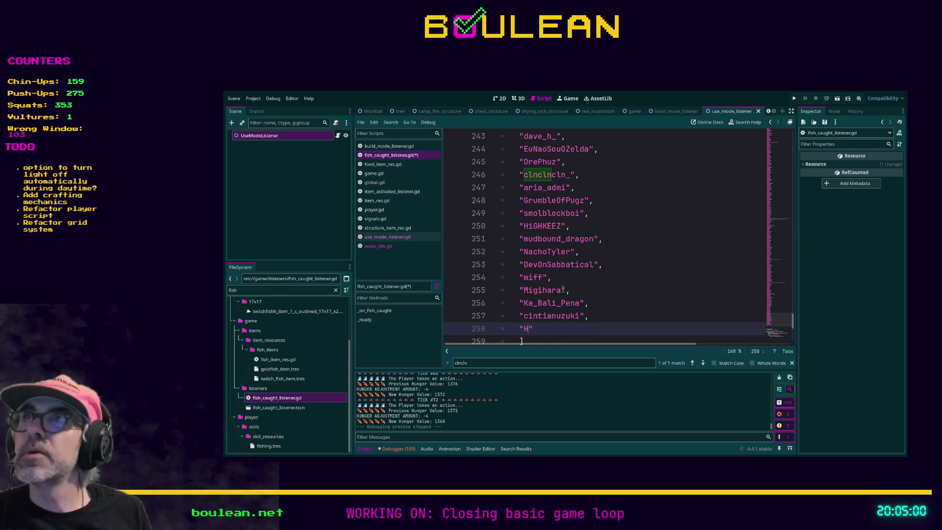
text(ornFlakes_)
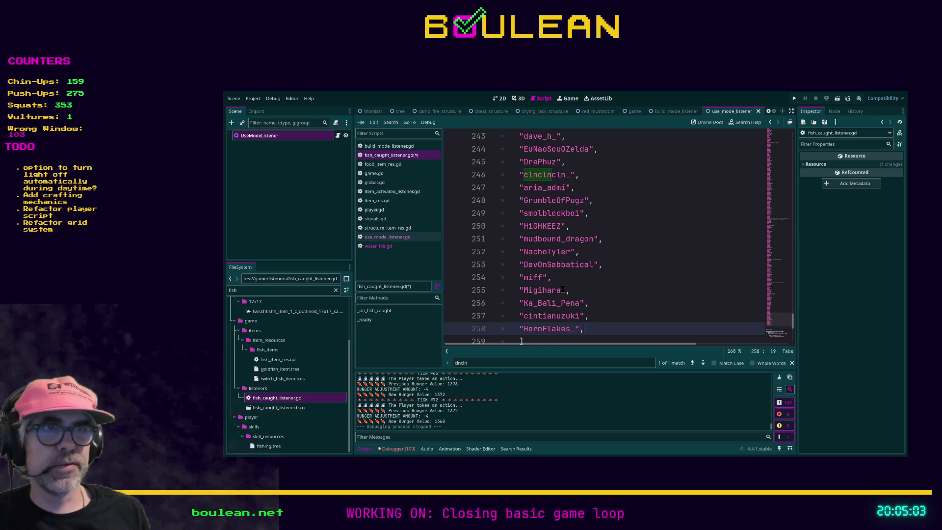
key(Return)
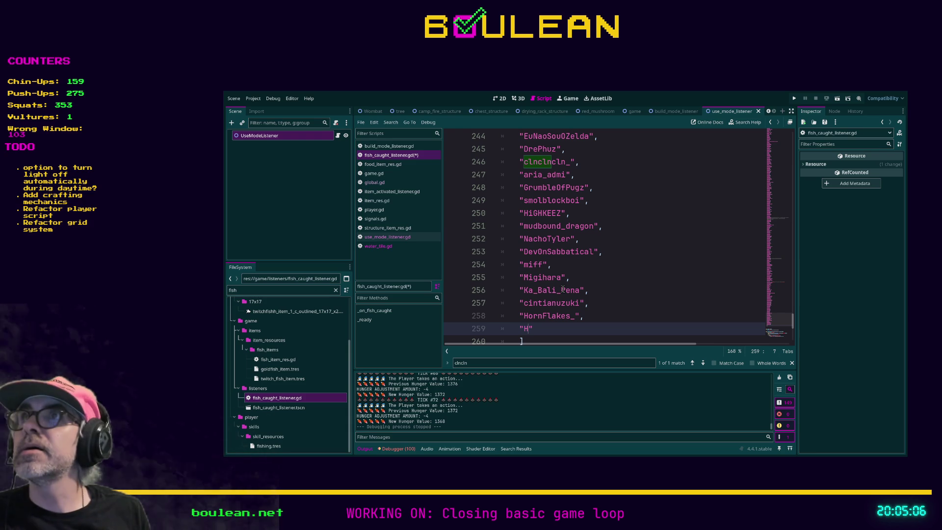
text(ELVET)
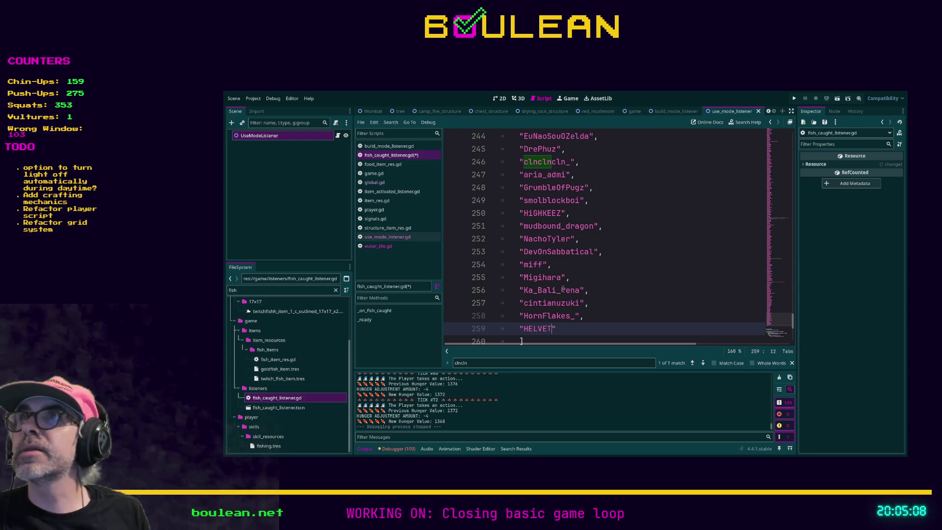
text(IKAA)
key(End)
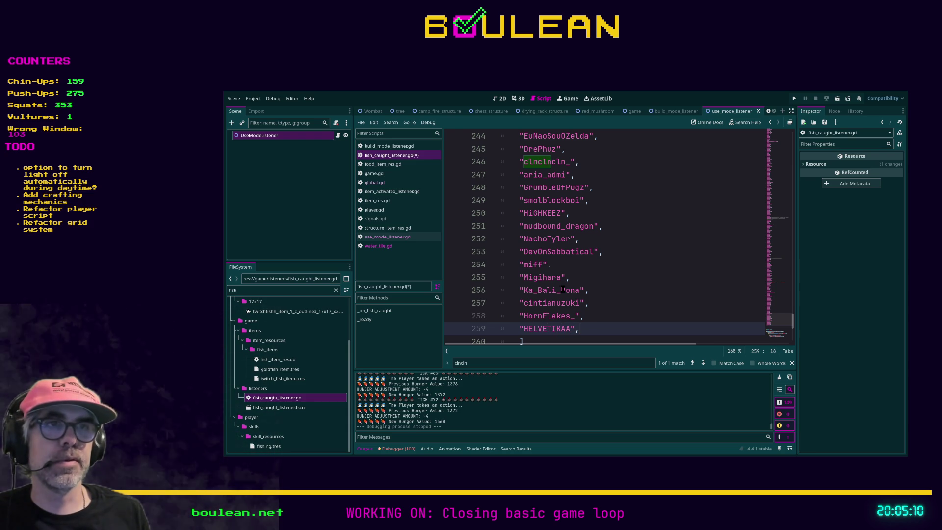
key(Return)
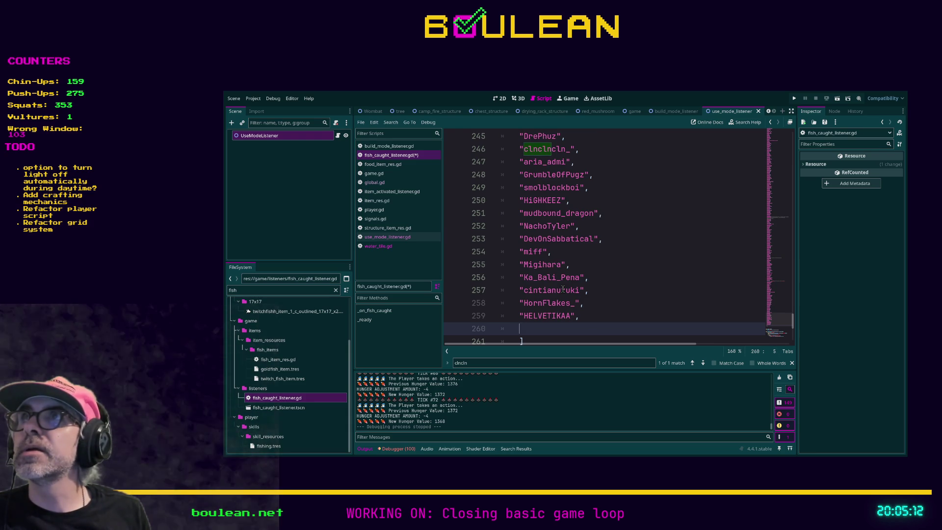
text("double)
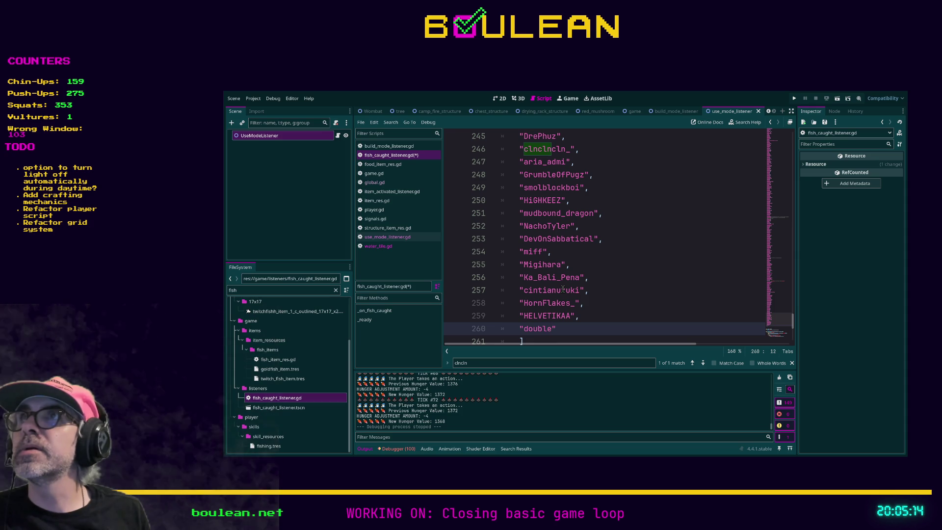
text(divinelegend)
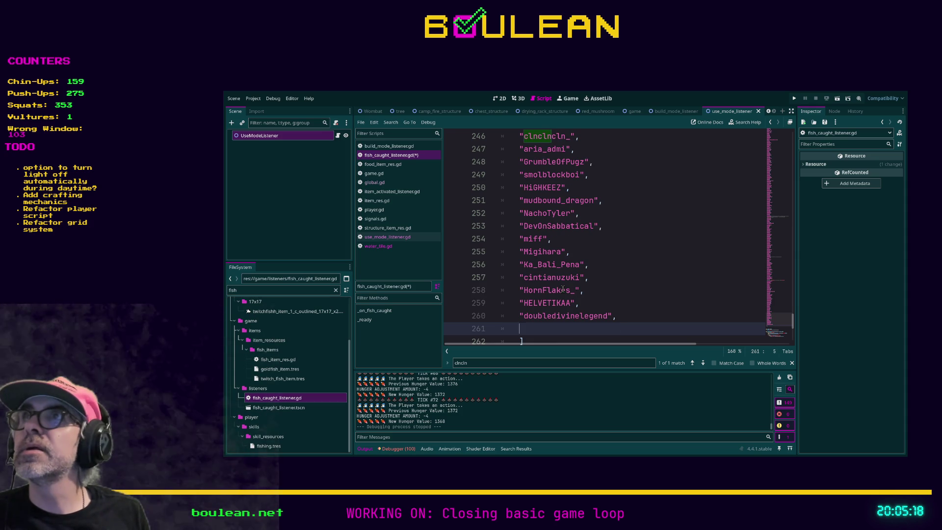
text("Stef)St")
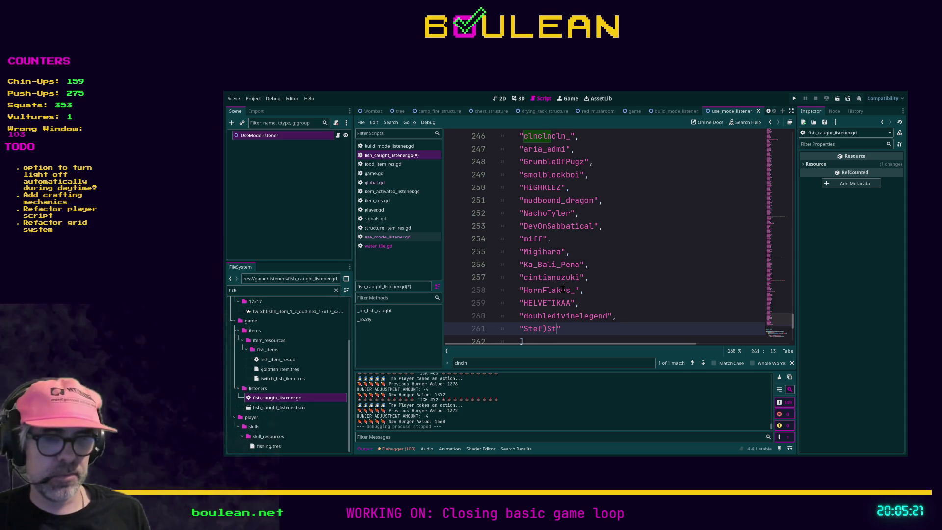
key(BackSpace)
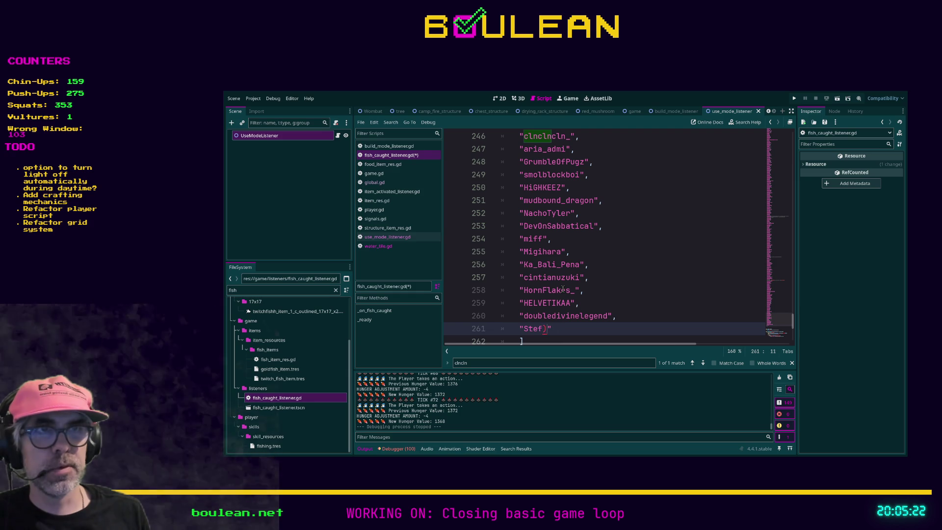
text(tudio_7")
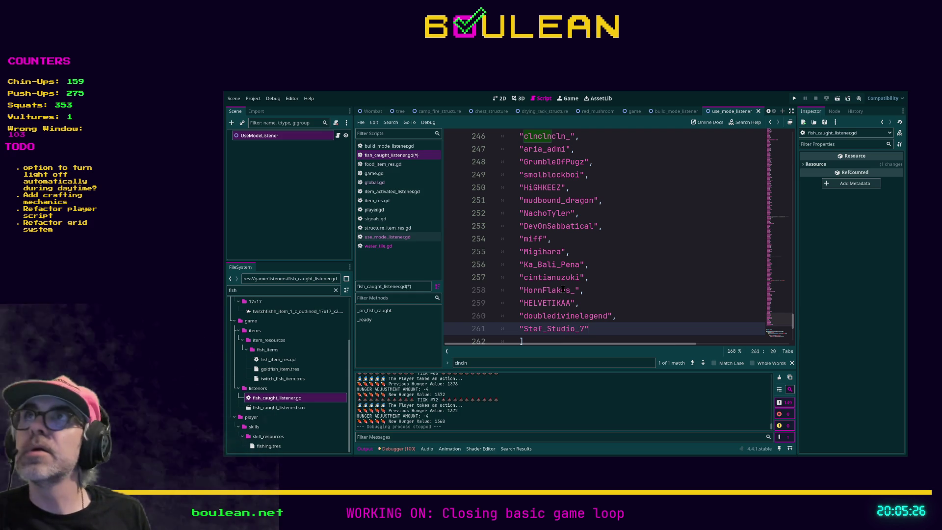
text(,)
key(Return)
text("s)
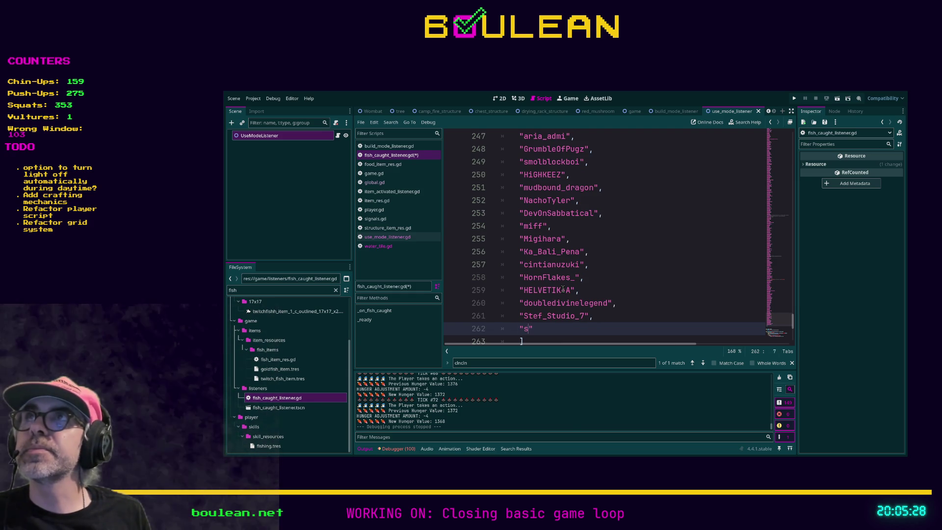
text(tomporious",)
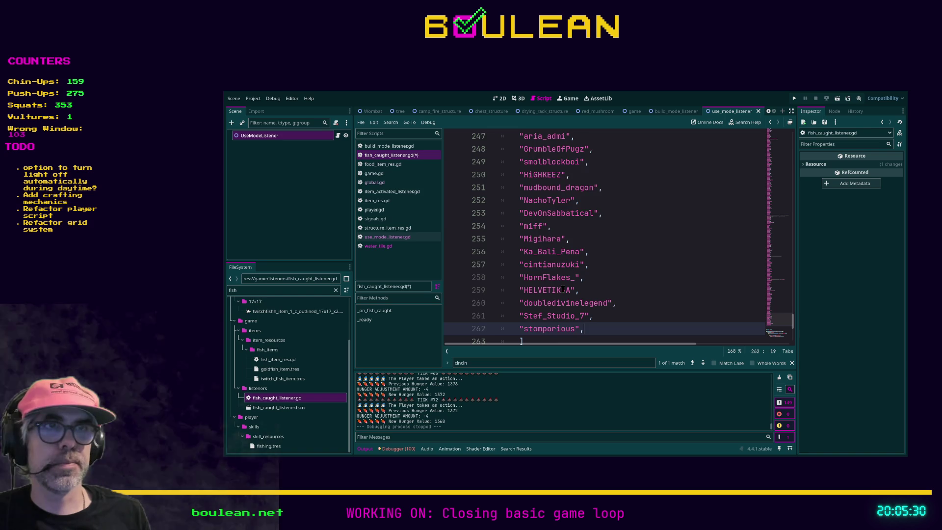
key(Return)
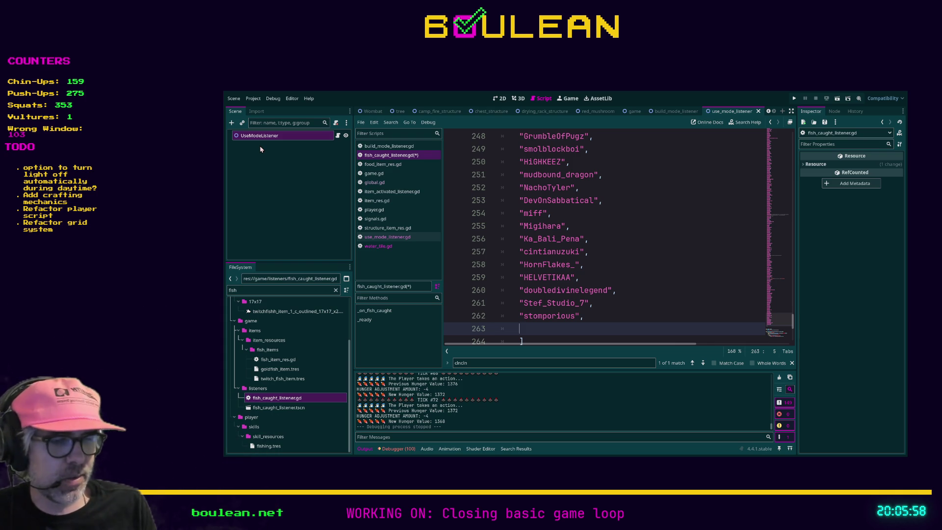
- Add four quoted viewer names at the end of the names array
text(")
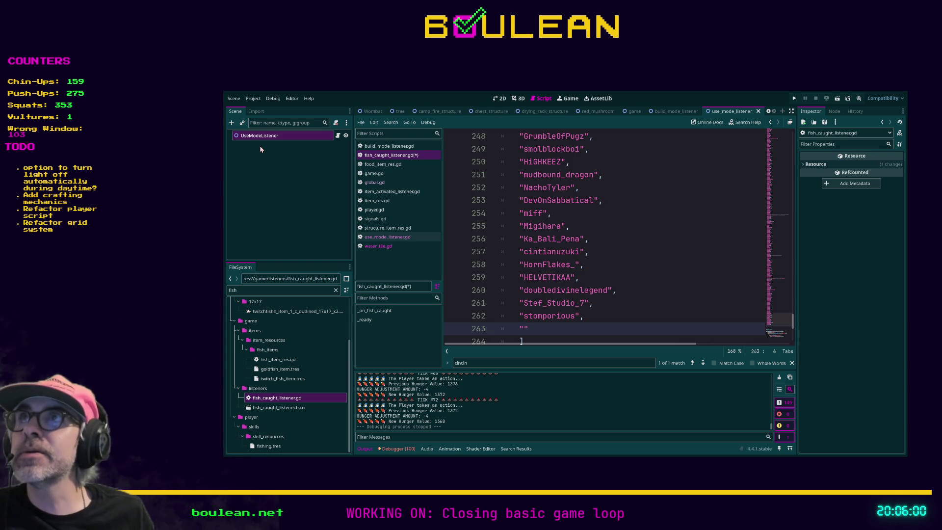
text(Co)
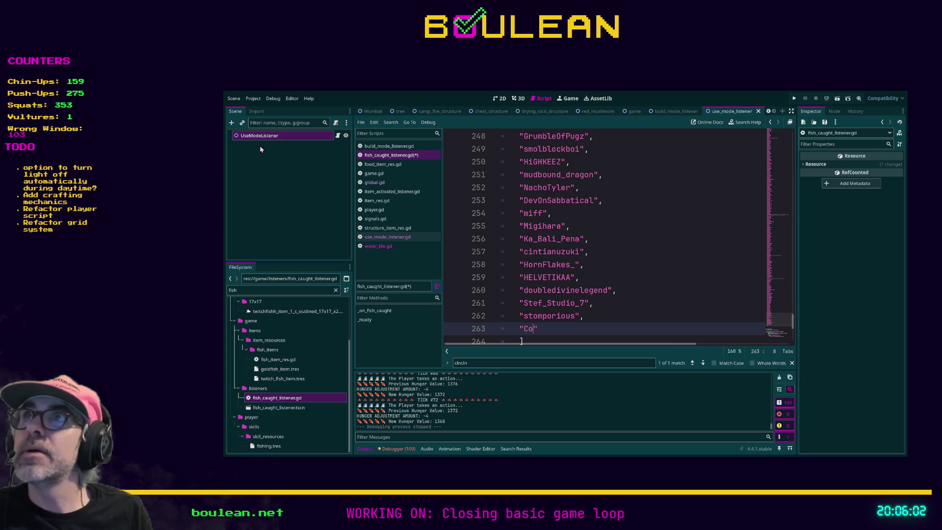
text(ffee)
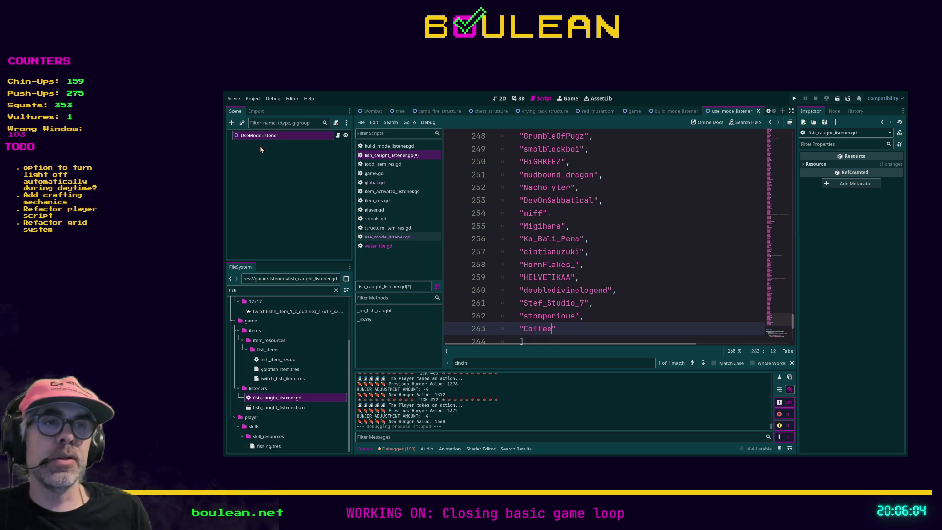
text(ThenCod)
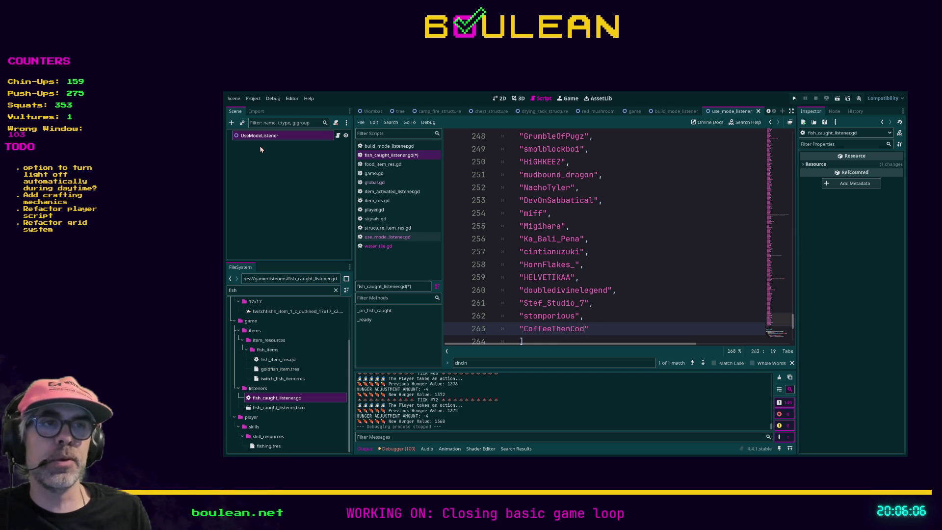
text(e")
key(Return)
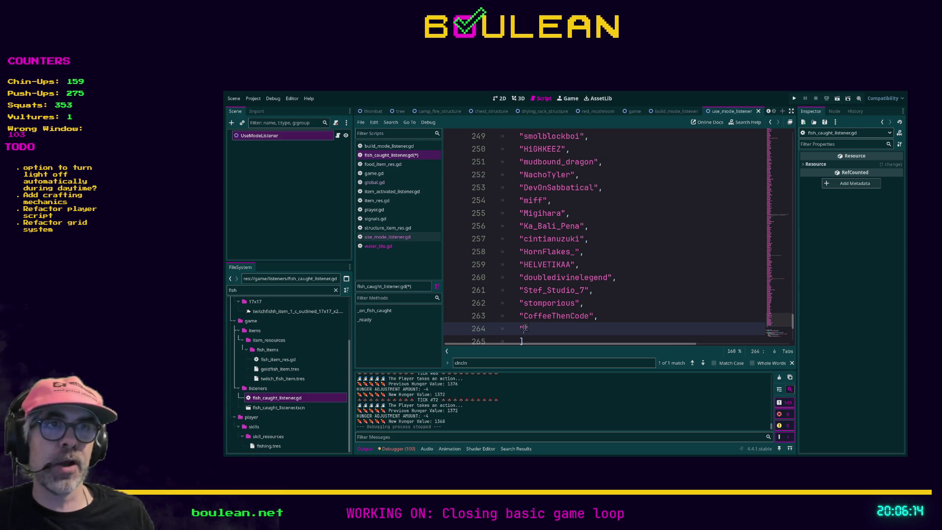
text(rsvp_asap")
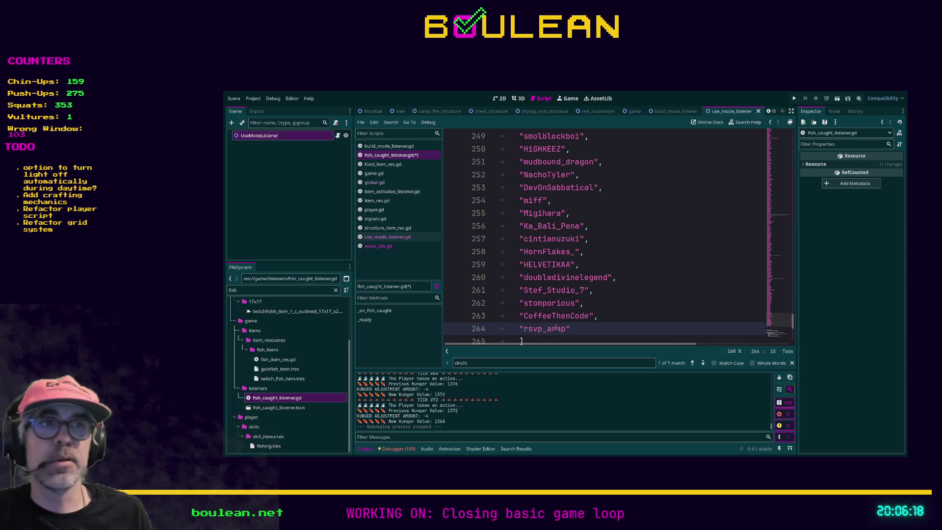
text(,)
key(Return)
text(")
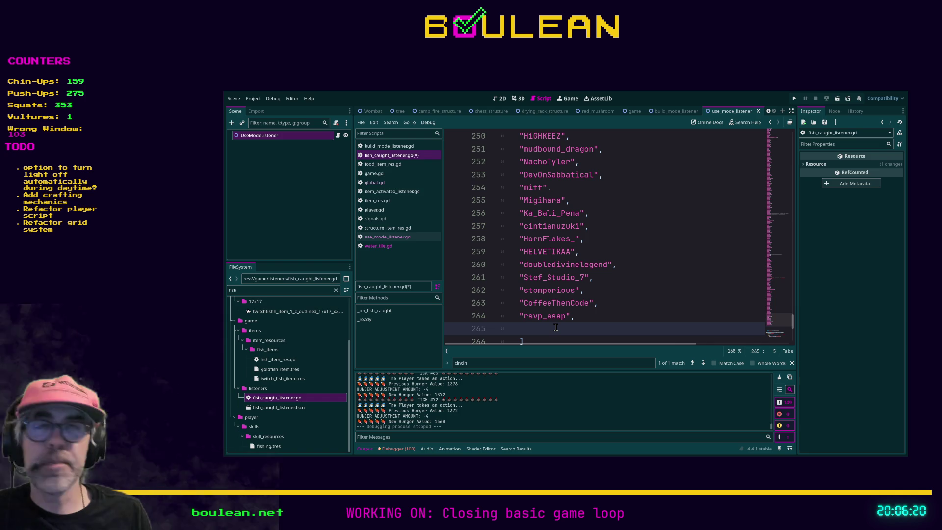
text(programmer_jef)
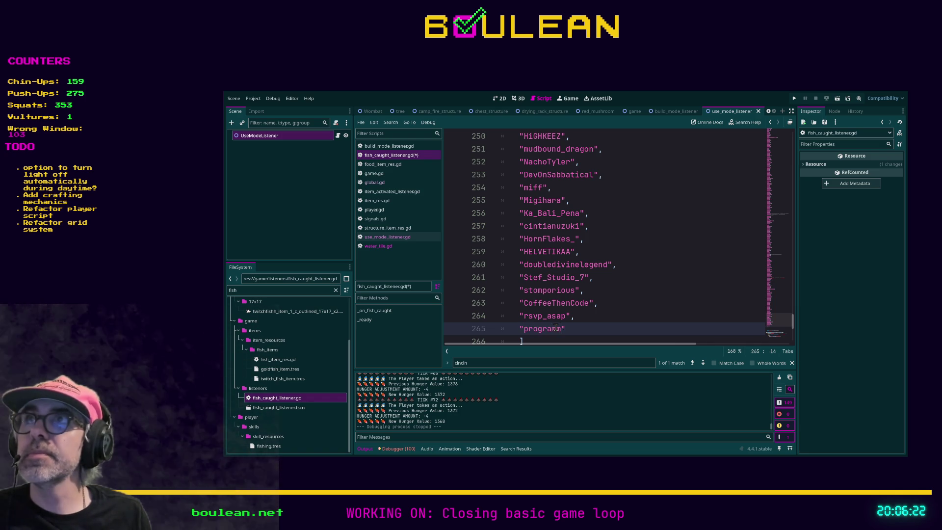
text(f",)
key(Return)
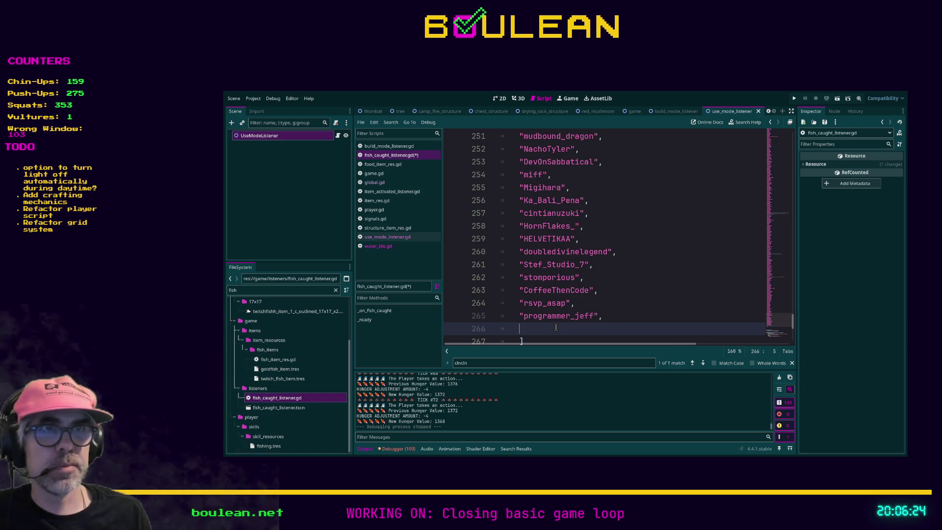
text("TheGo)
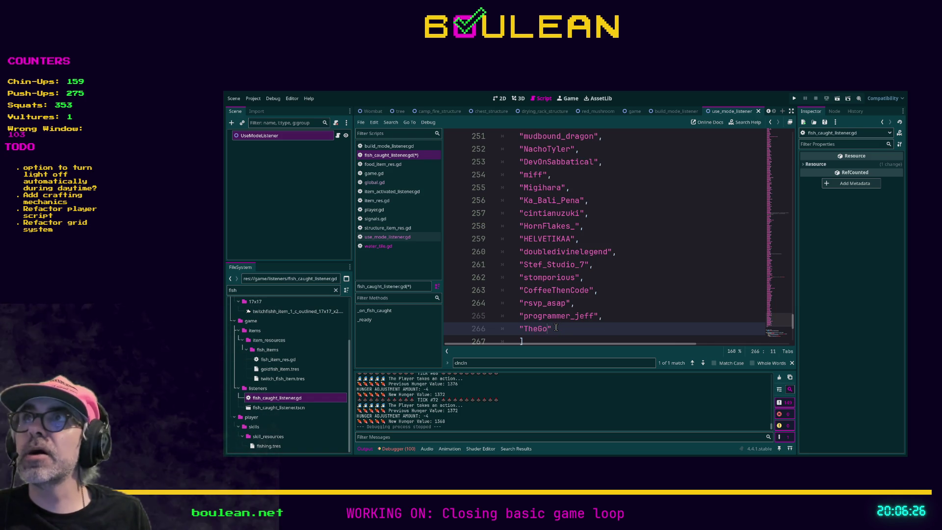
text(thMilkmaid")
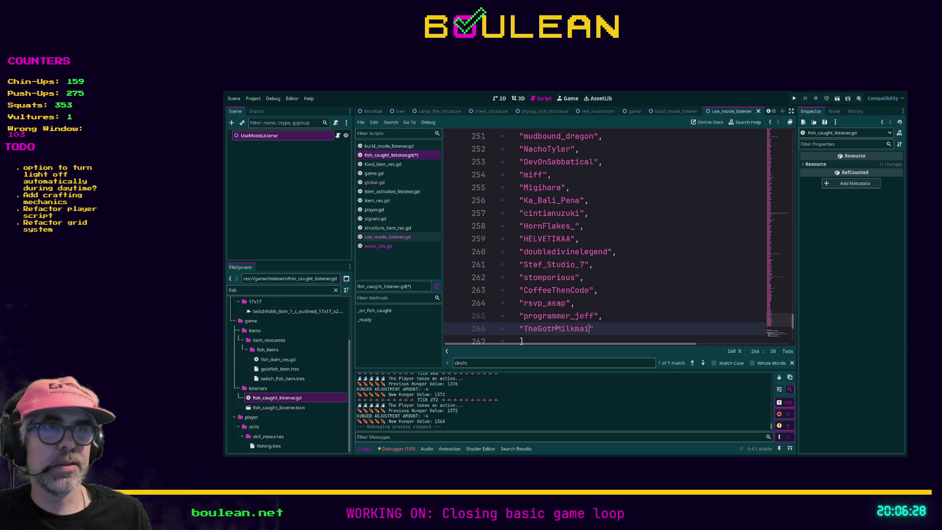
text(,)
key(Return)
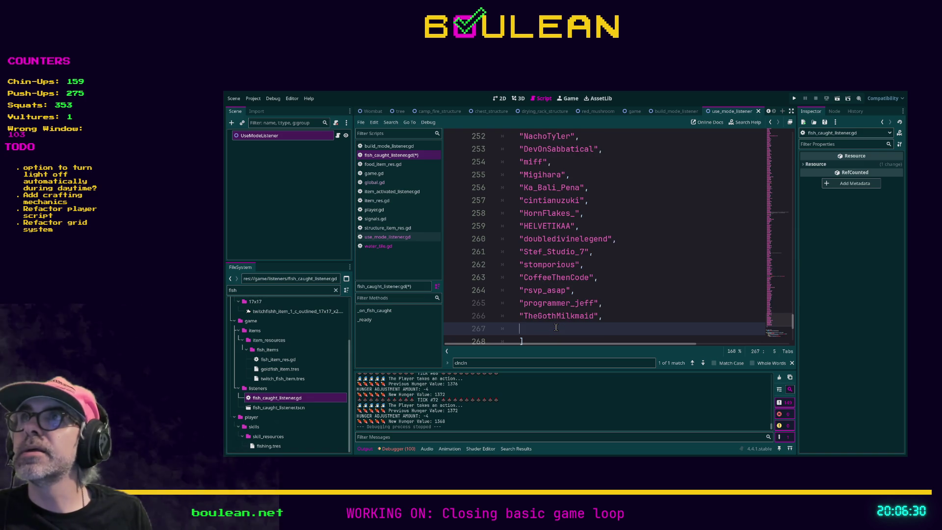
- Add the final four quoted viewer names and save the script with Ctrl+S
text("serpuffin",)
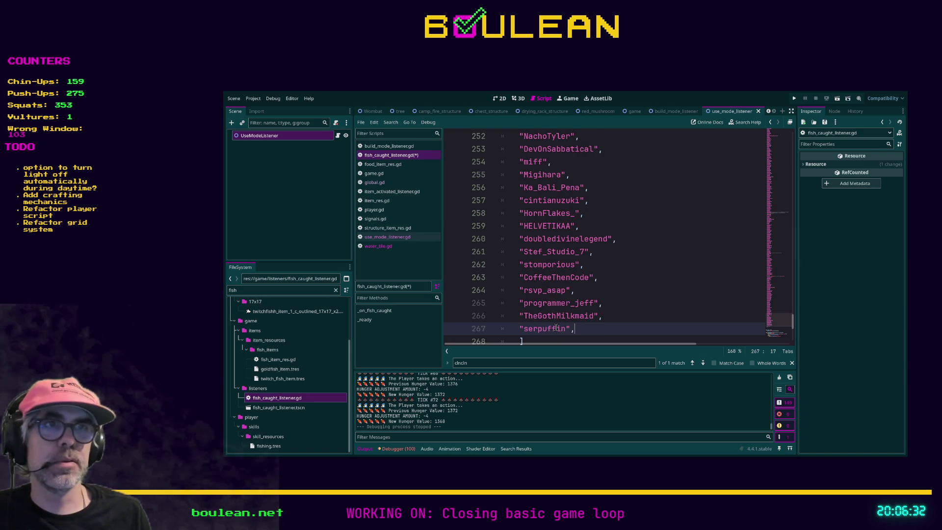
key(Return)
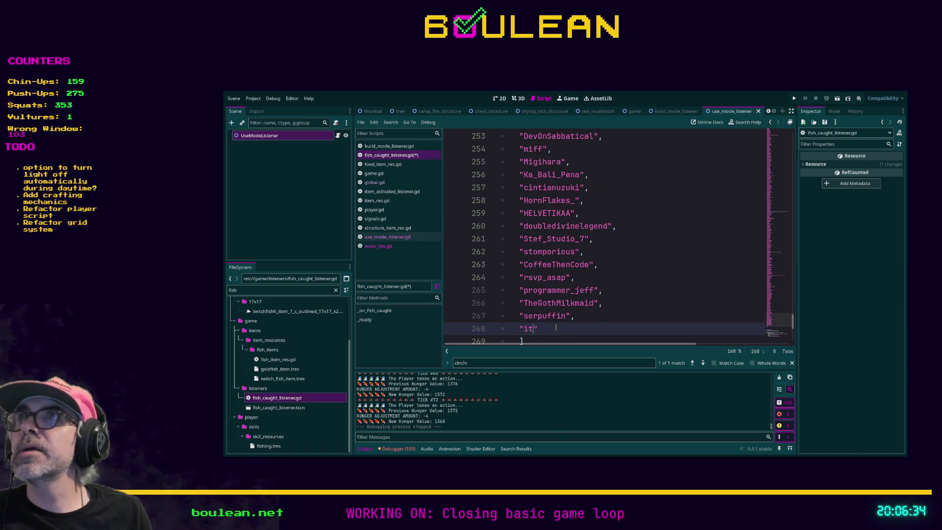
text(sbreezybee",)
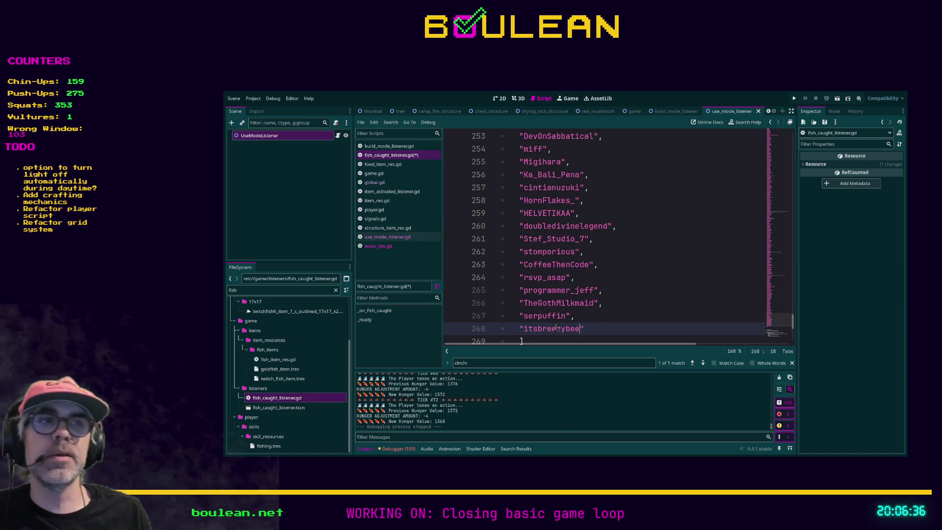
key(Return)
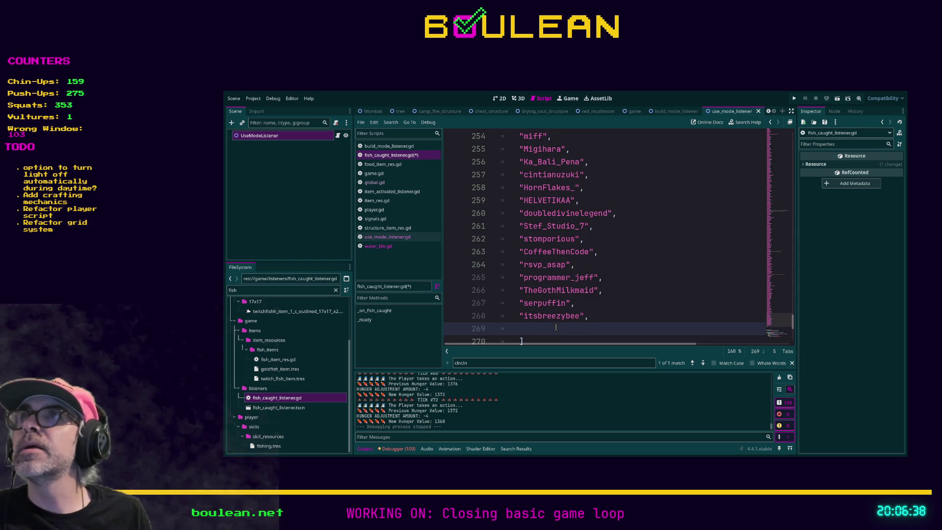
text(imBea)
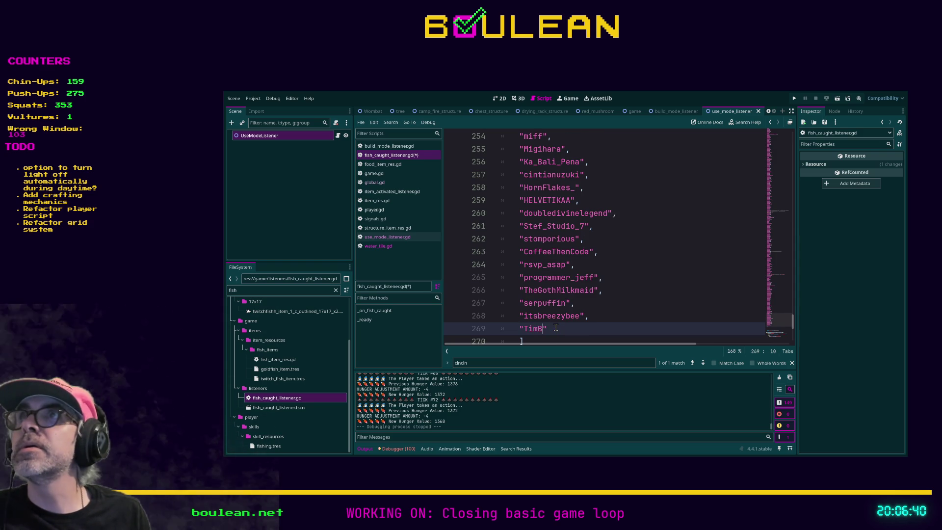
text(udet")
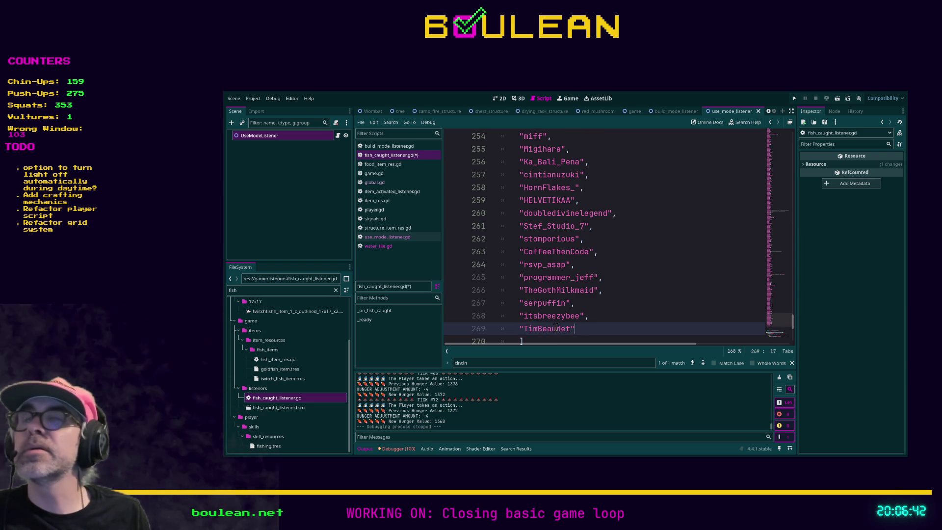
text(,)
key(Return)
text("unH)
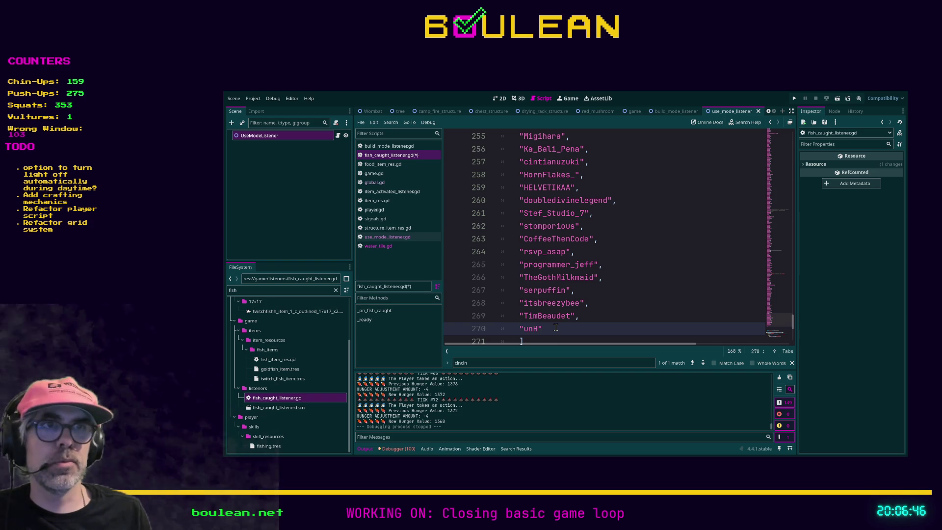
key(BackSpace)
key(BackSpace)
key(BackSpace)
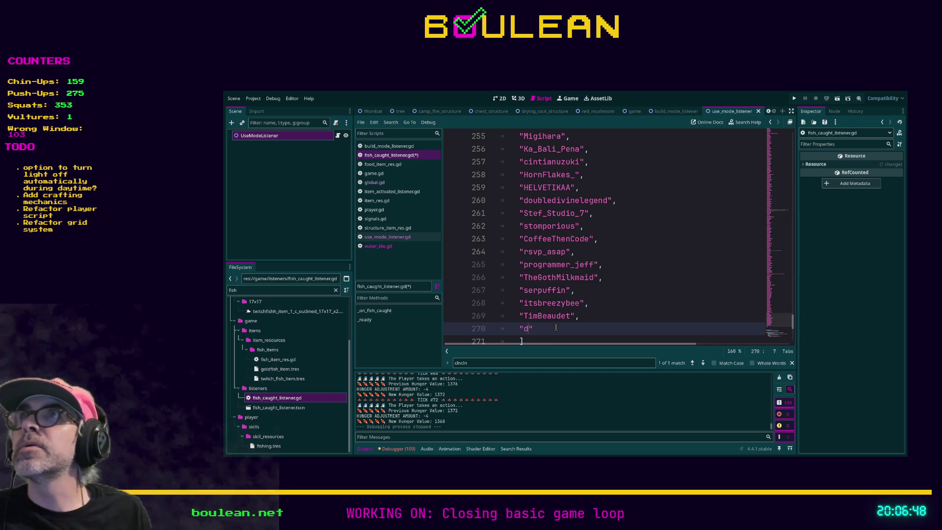
text(uhcheto)
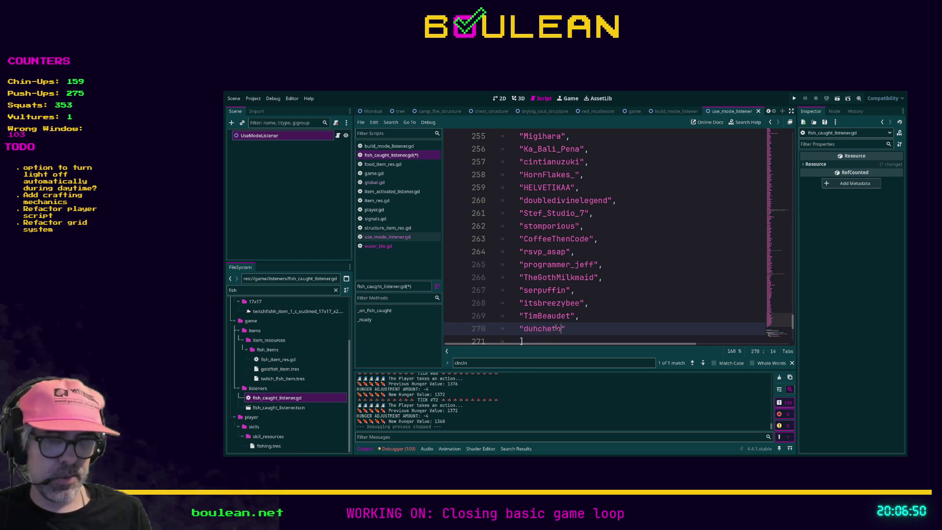
text(96",)
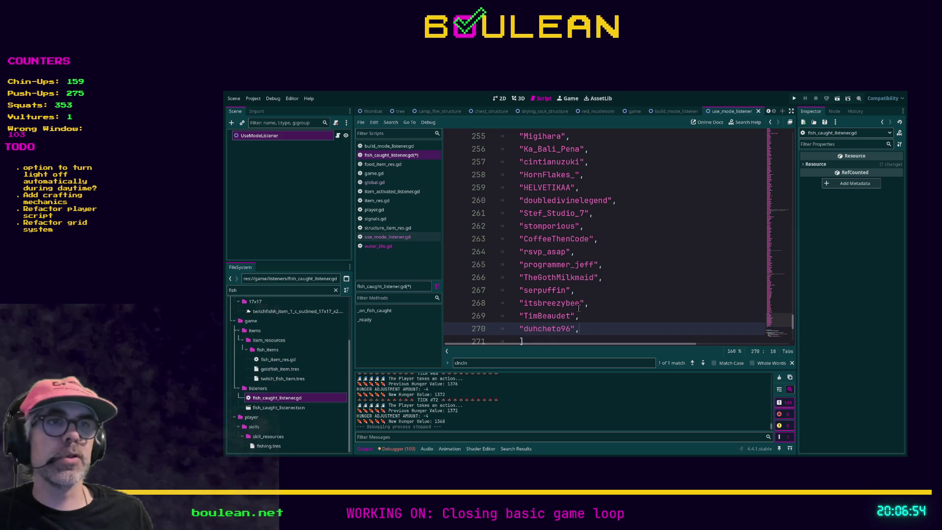
key(ctrl+s)
key(Up)
- Insert a '# MIGHT BE MISSING A FEW BETWEEN' comment on line 246 naming the boundary entries
scroll(647, 310, up, 6)
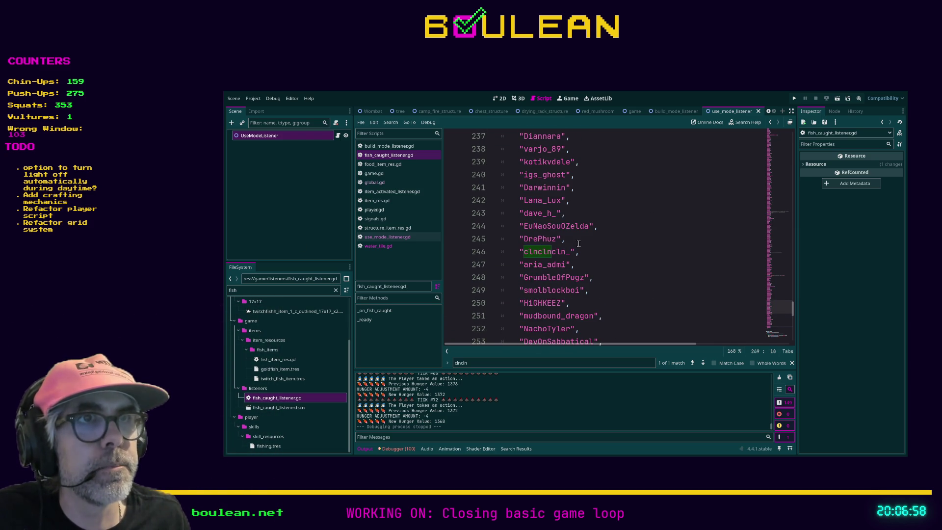
click(579, 244)
key(Return)
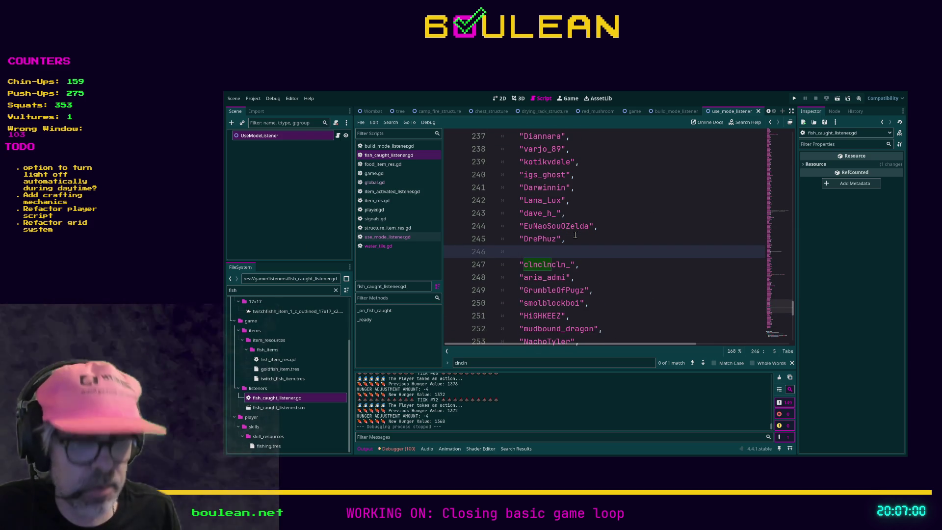
text(# MIGHT BE MIS)
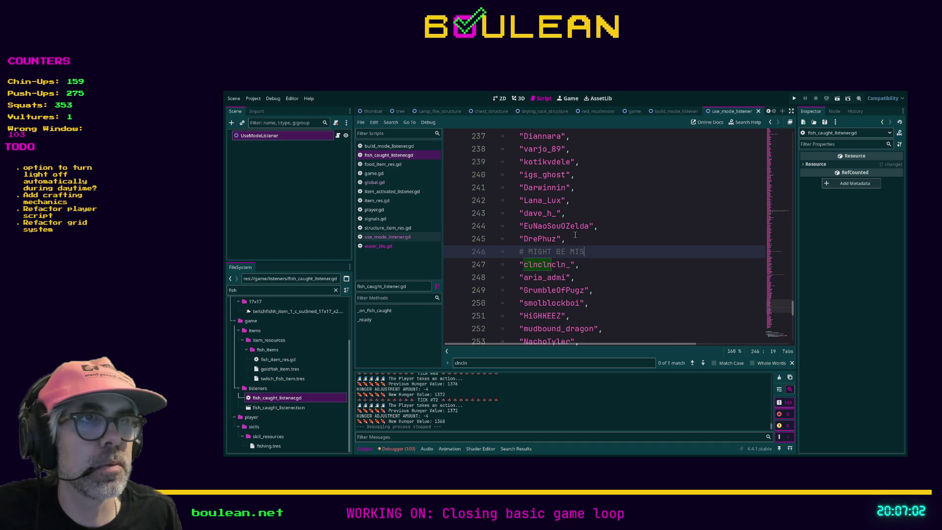
text(SING A FEW BETWEEN DREPH)
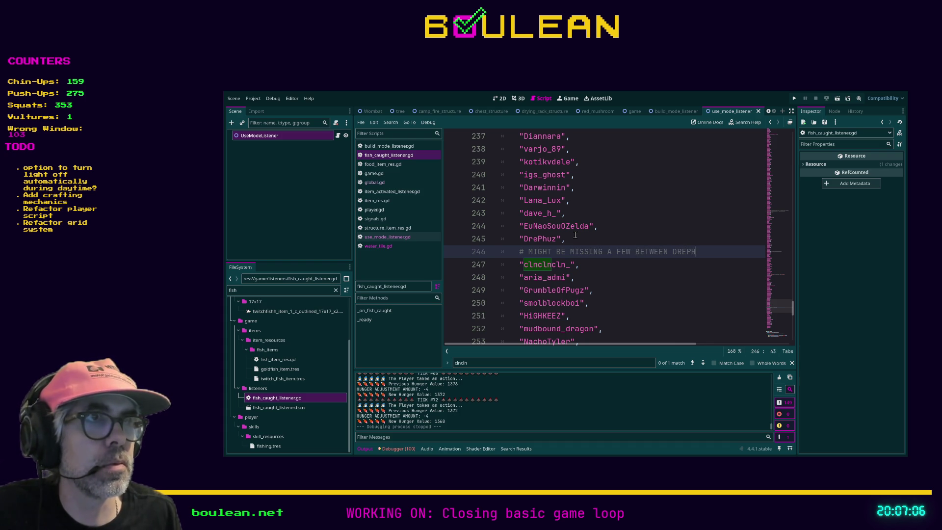
key(BackSpace)
key(BackSpace)
key(BackSpace)
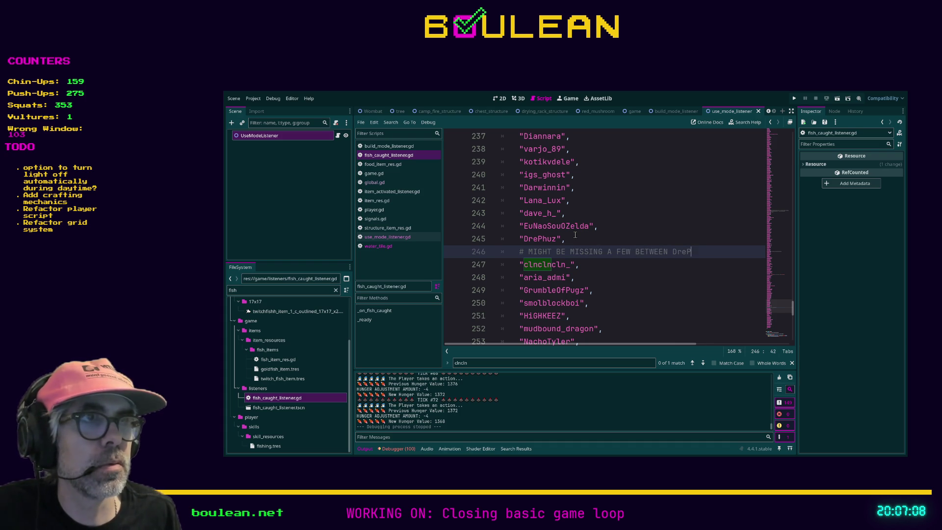
text(huz and clnc)
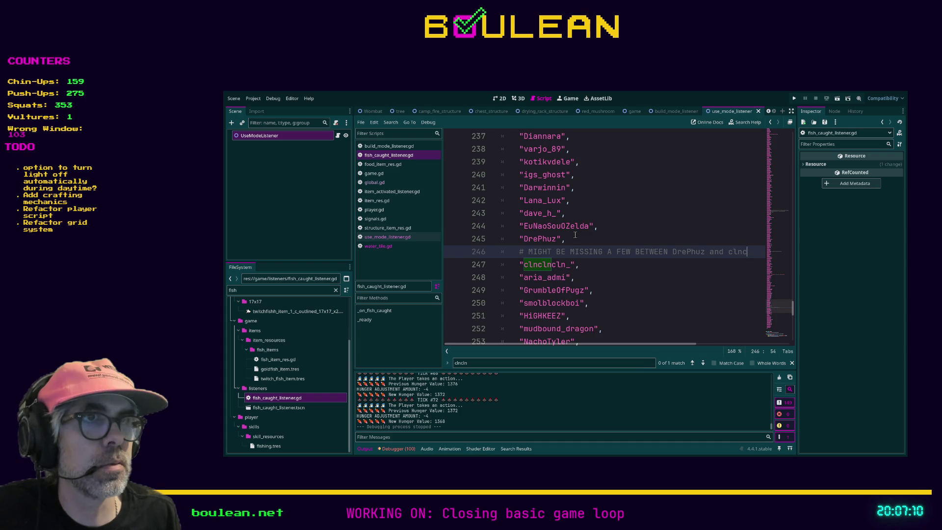
text(lncln_)
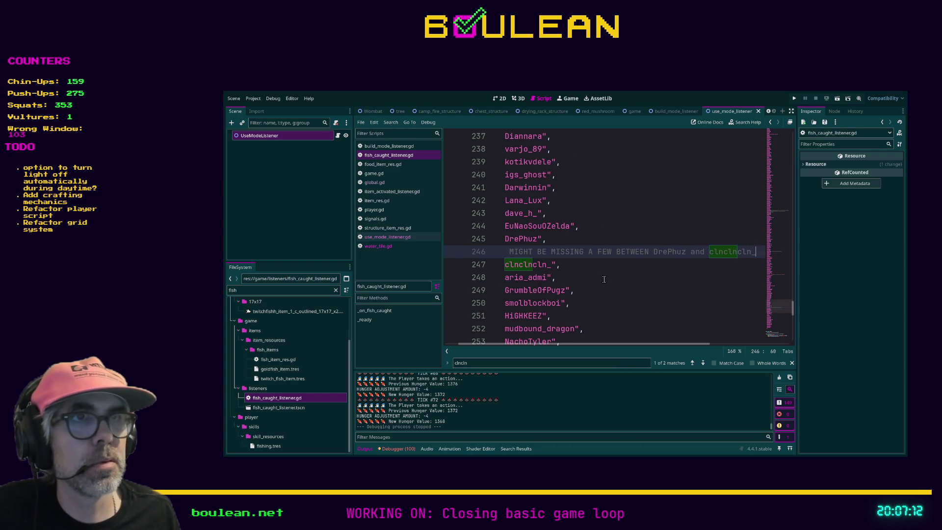
- Prefix the line 246 comment with the date '2025-10-20:'
click(604, 290)
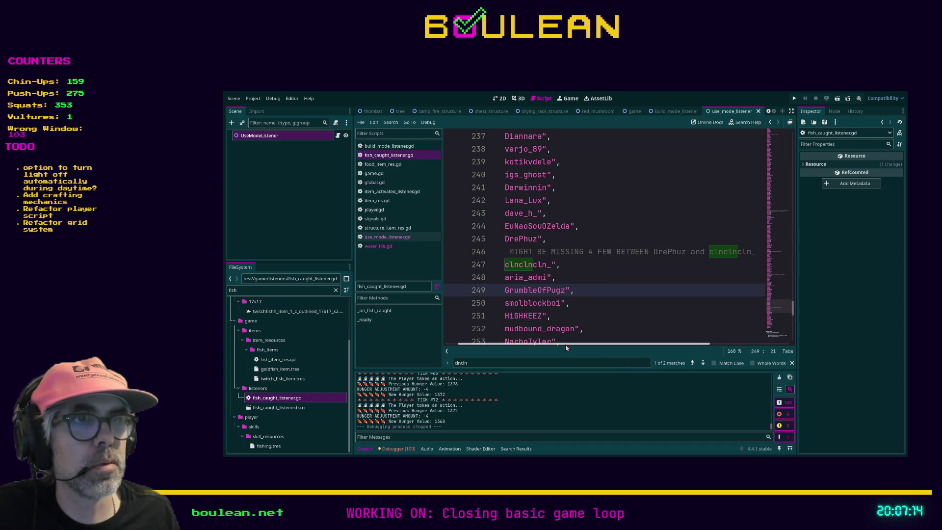
drag(566, 347, 552, 347)
click(528, 251)
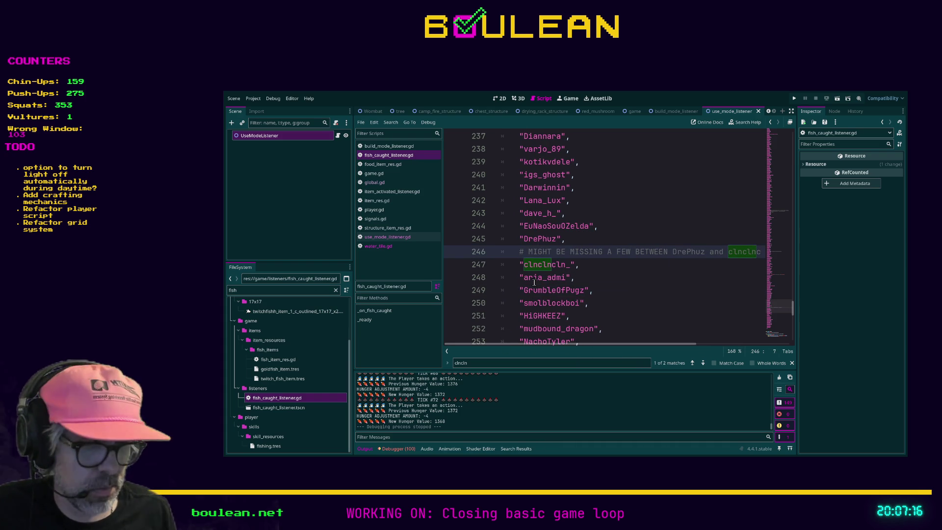
text(2025-10-20:)
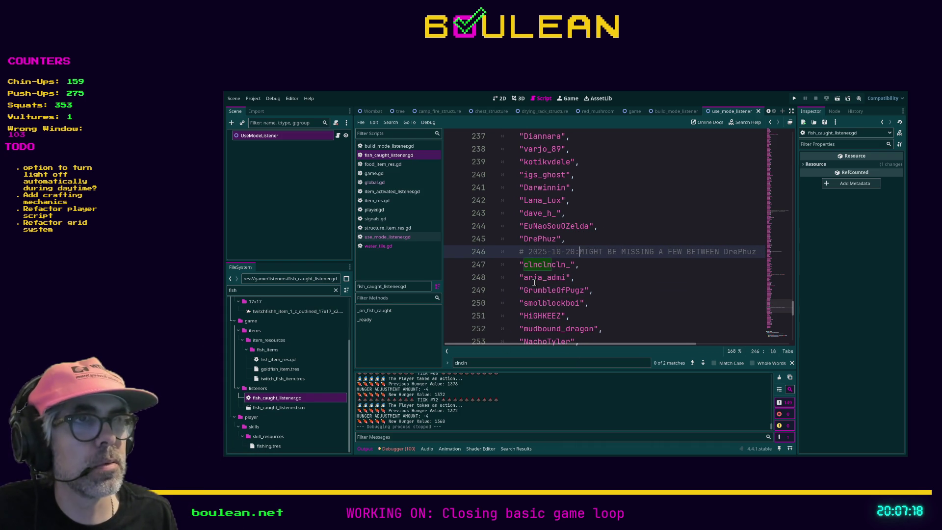
scroll(654, 272, down, 8)
scroll(655, 272, up, 3)
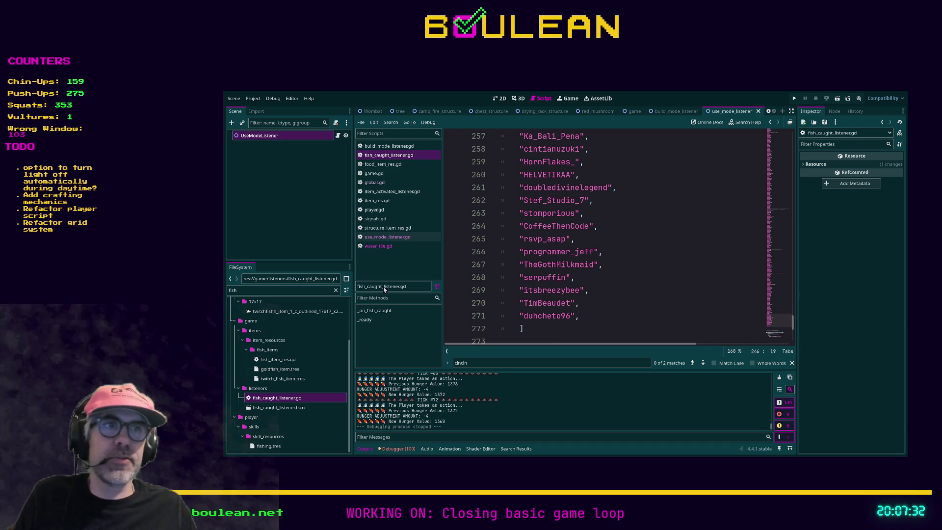
click(576, 333)
scroll(576, 333, down, 2)
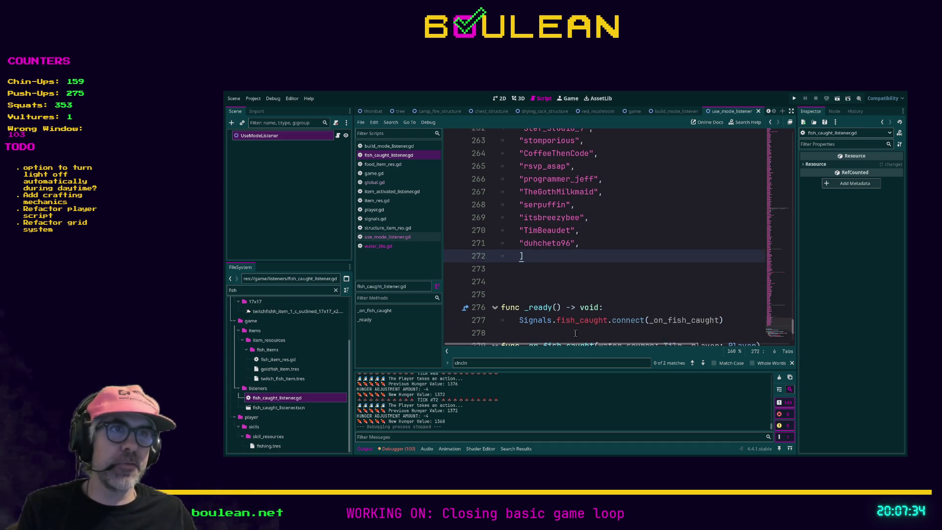
click(539, 261)
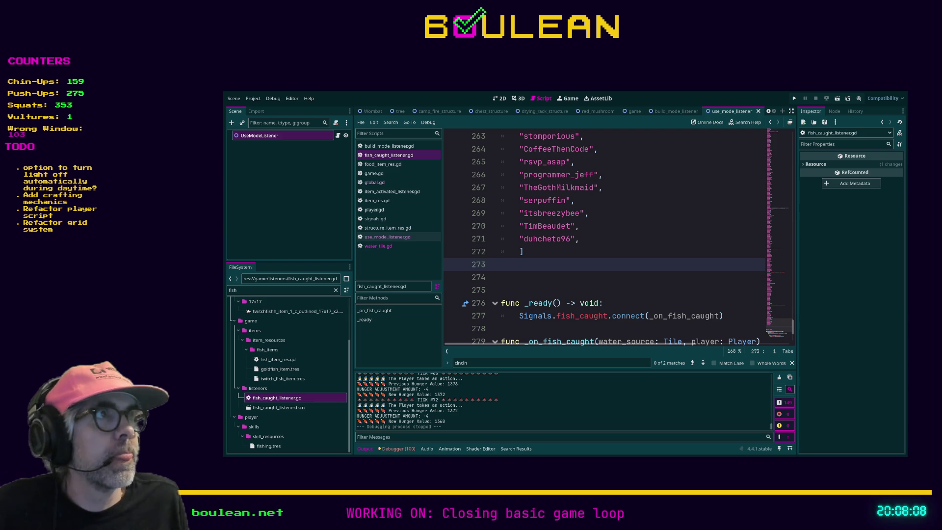
- Search 'tawook' in a new Brave tab and preview the grilled chicken skewers image result
key(alt+Tab)
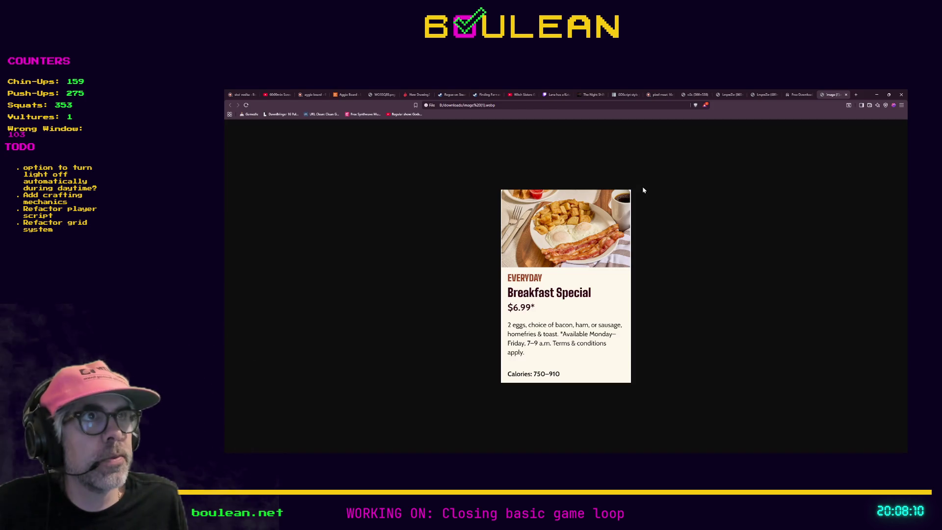
click(858, 93)
text(taw)
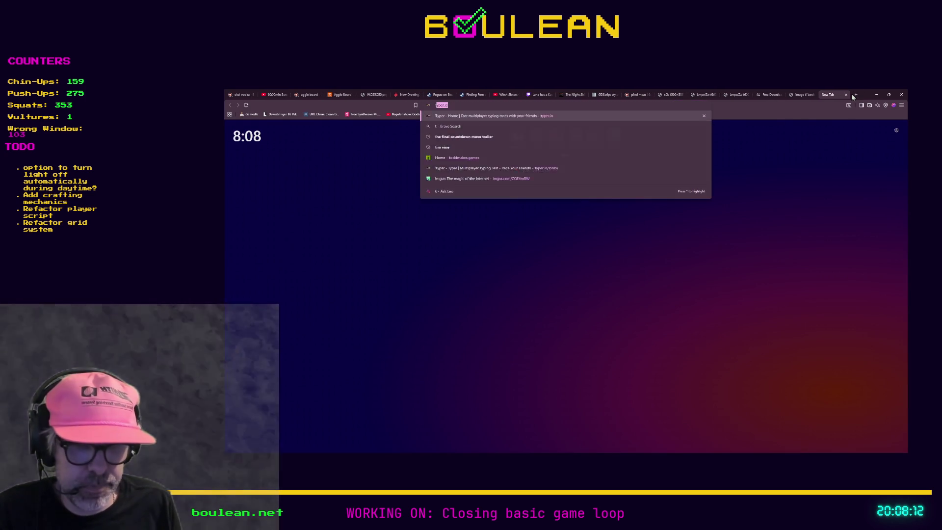
text(ook)
key(Return)
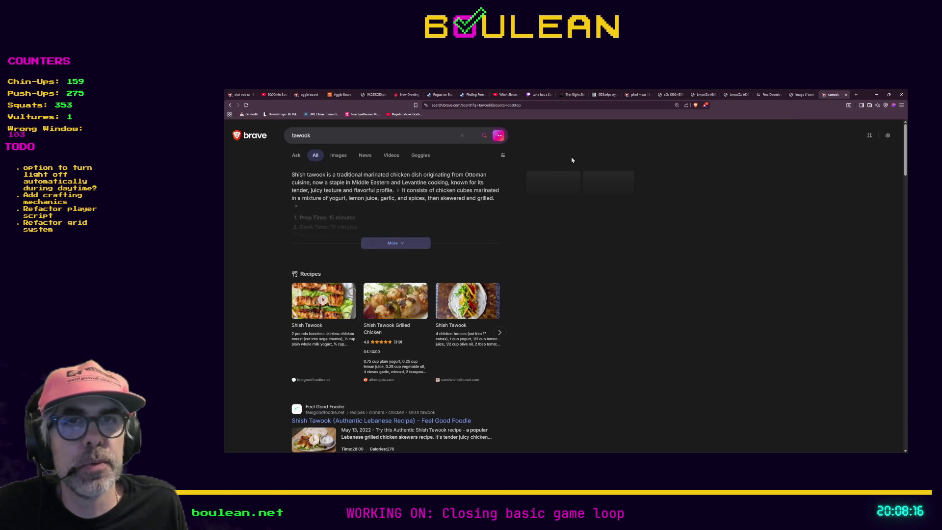
click(335, 156)
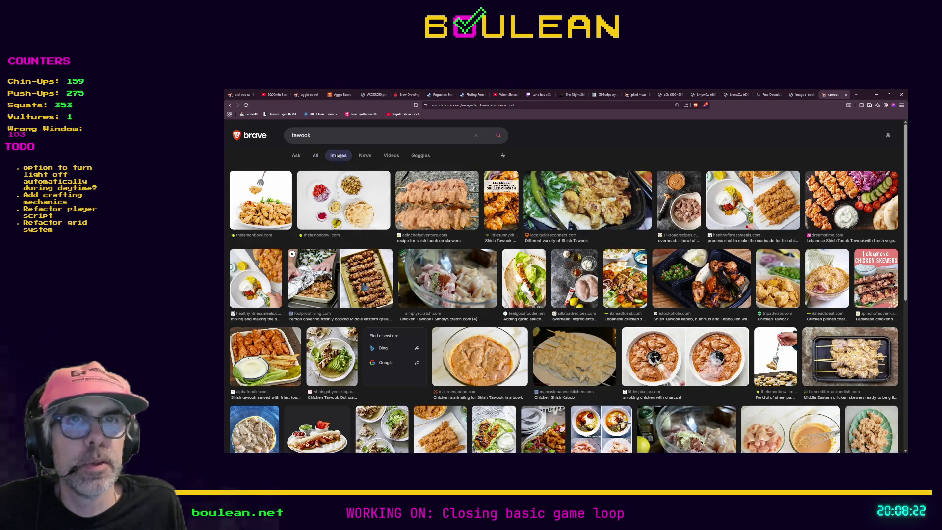
click(364, 280)
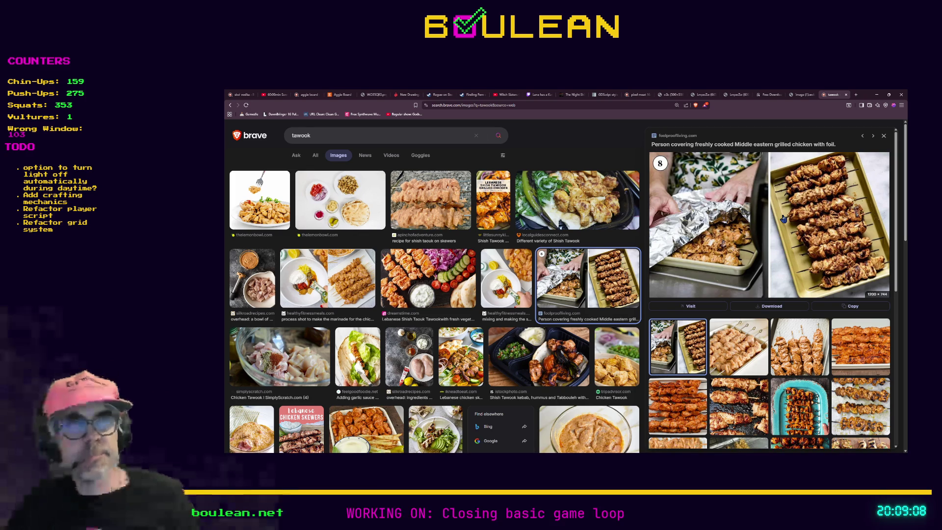
- Leave the tawook image results and bring back the $6.99 Breakfast Special menu image tab
scroll(434, 295, down, 2)
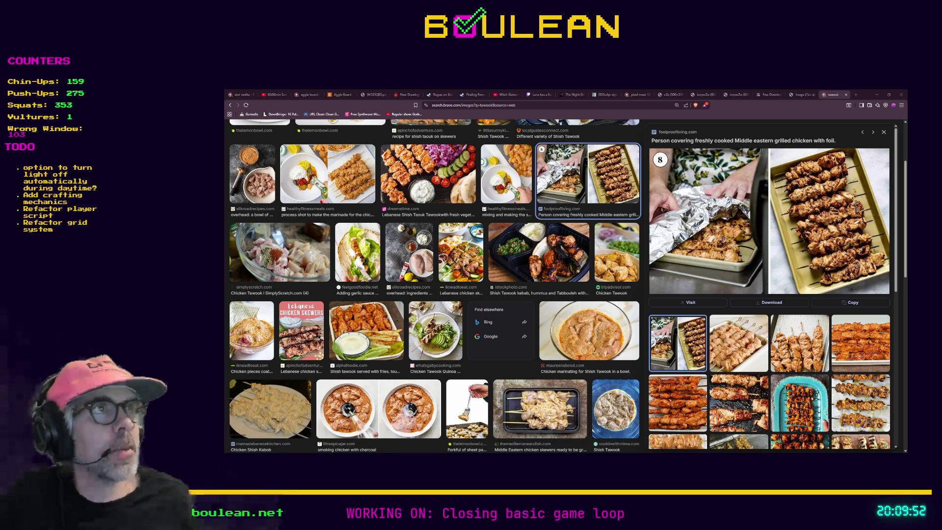
key(ctrl+shift+Tab)
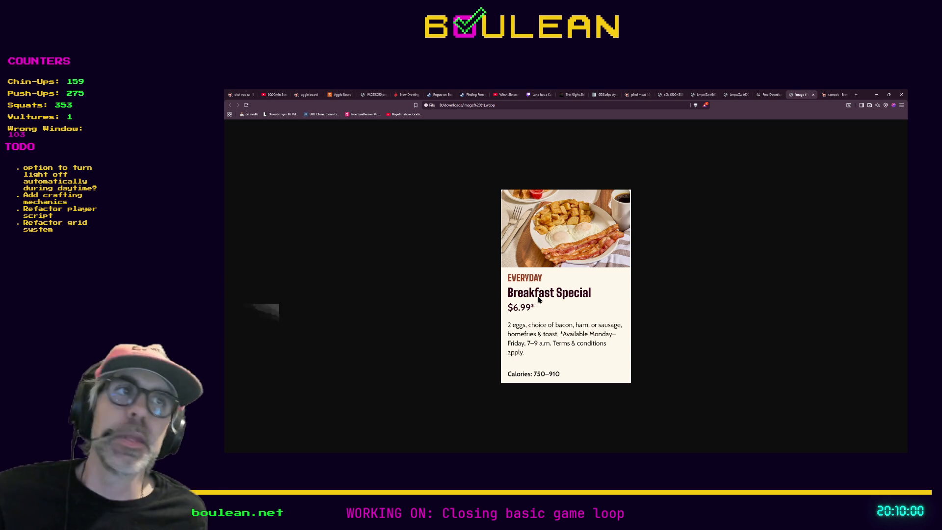
- Revisit the tawook results, then enlarge the $6.99 Everyday Breakfast Special menu card
click(834, 94)
scroll(319, 163, up, 3)
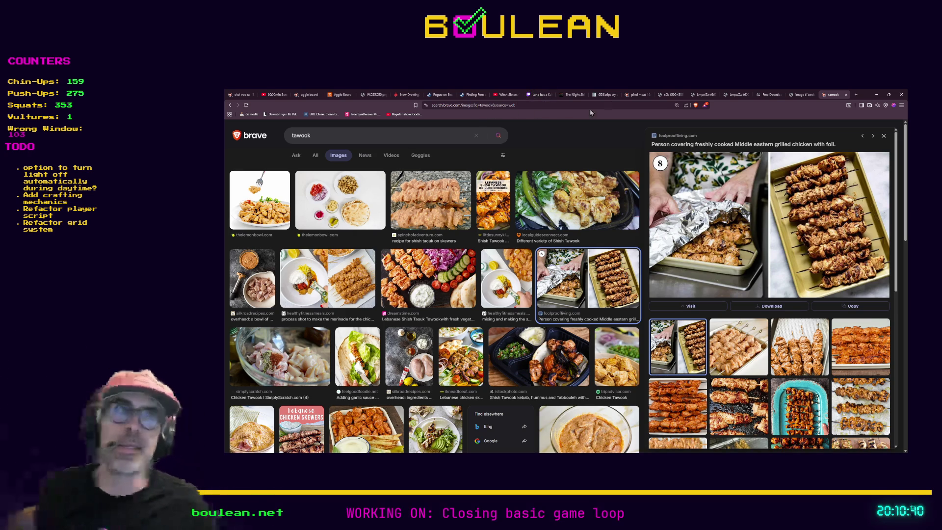
click(799, 94)
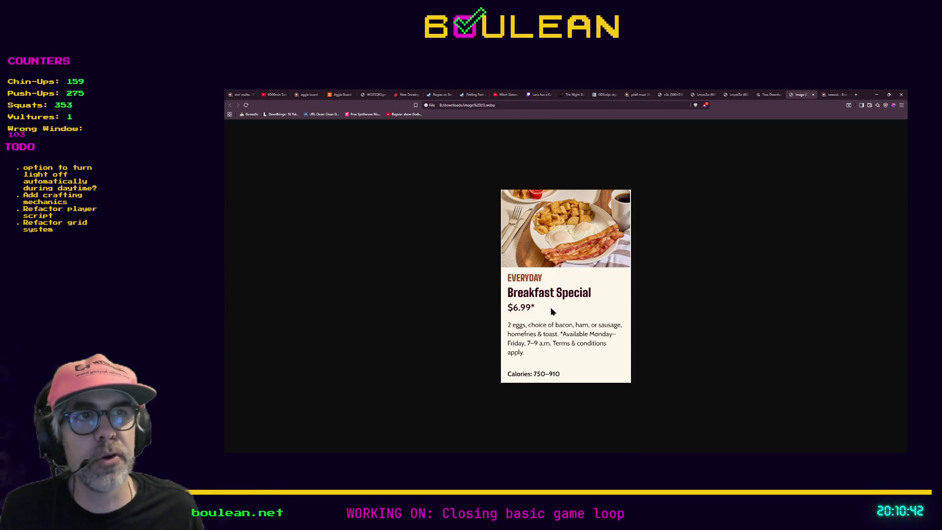
scroll(523, 312, up, 1)
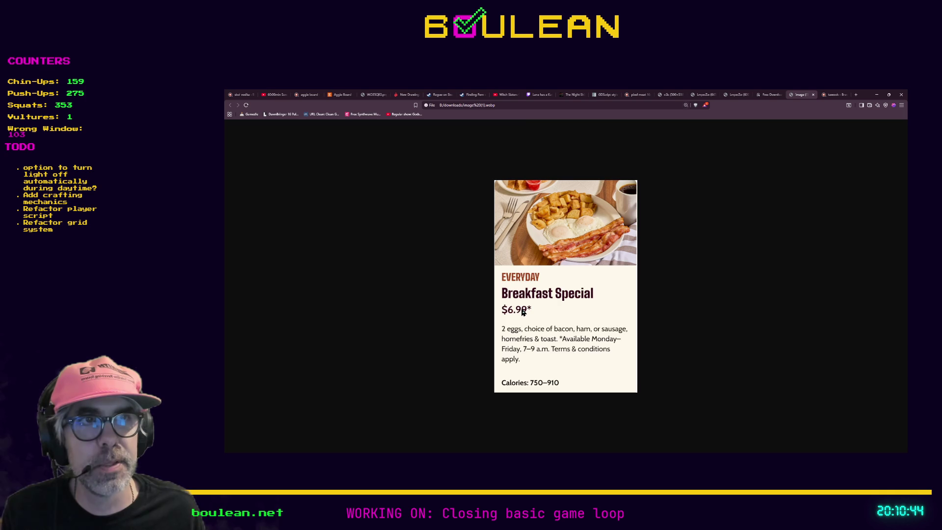
scroll(523, 313, up, 2)
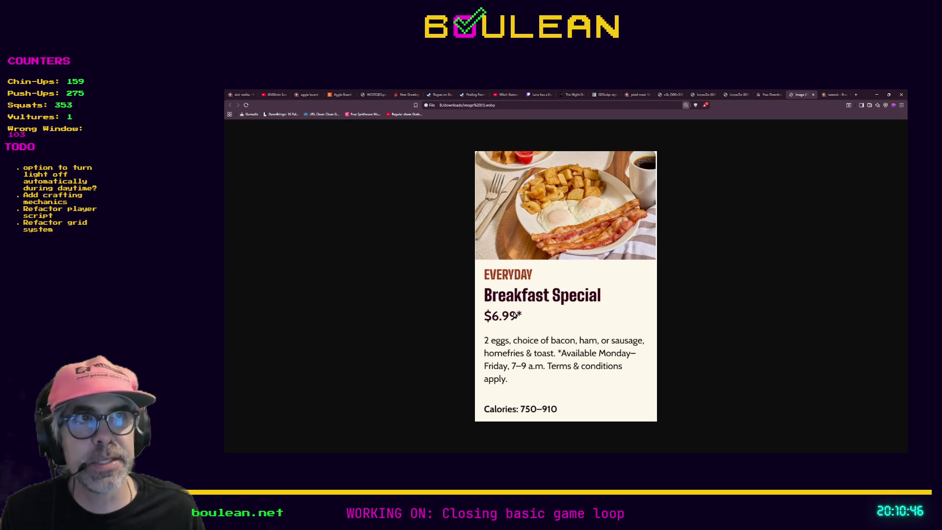
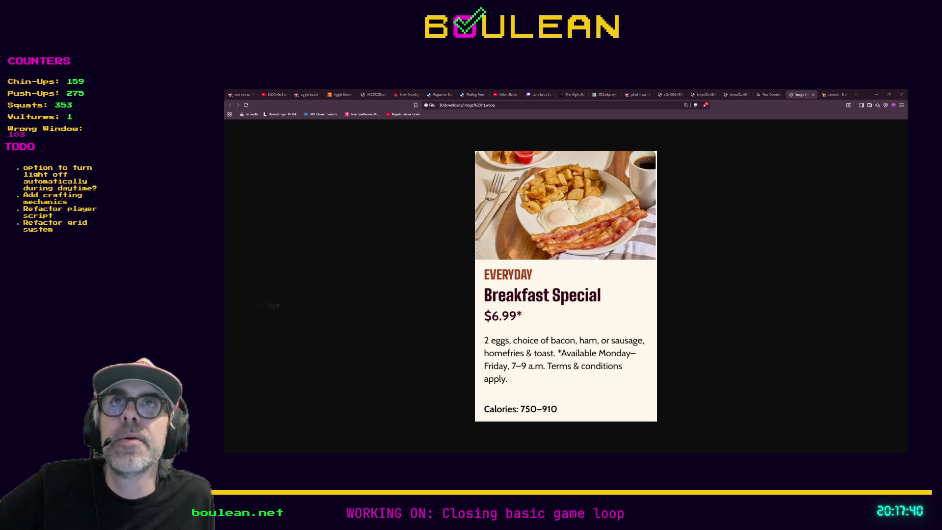
- Hide the breakfast image browser window and place the cursor on empty line 274 of fish_caught_listener.gd
click(877, 95)
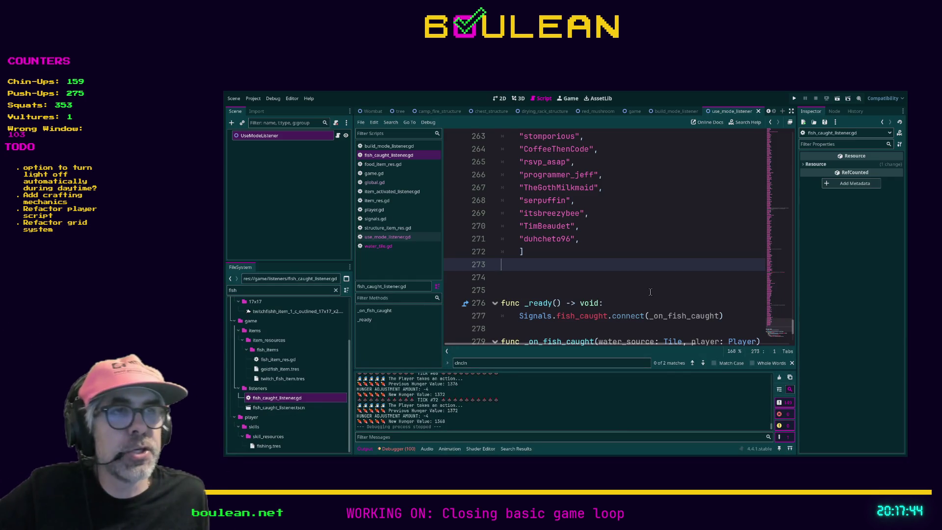
click(646, 283)
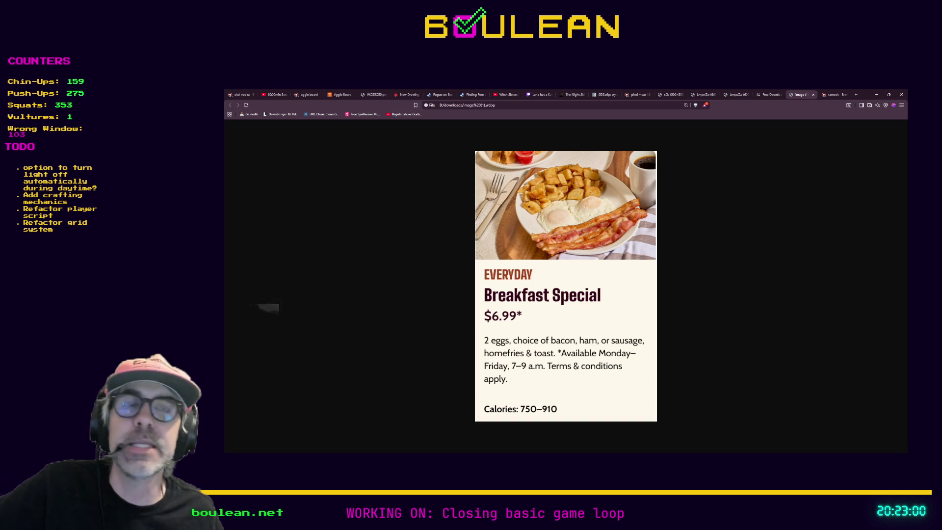
click(877, 96)
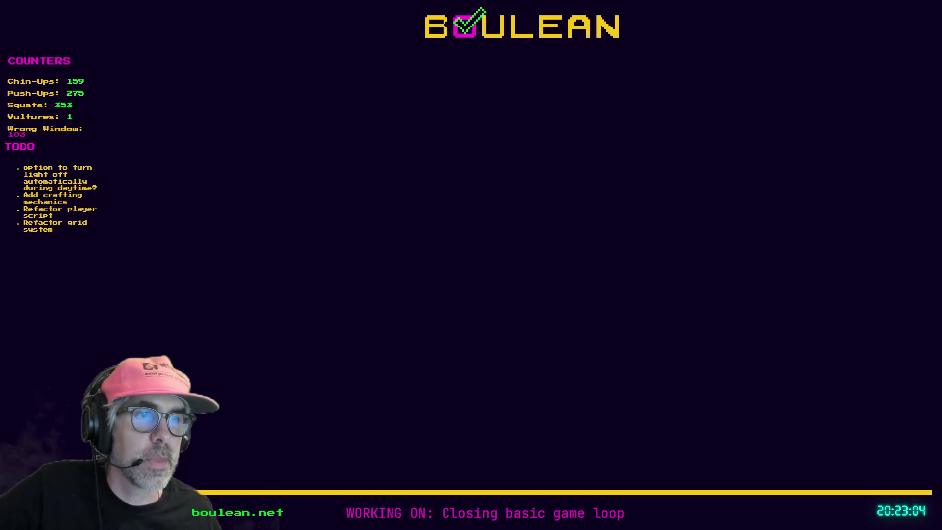